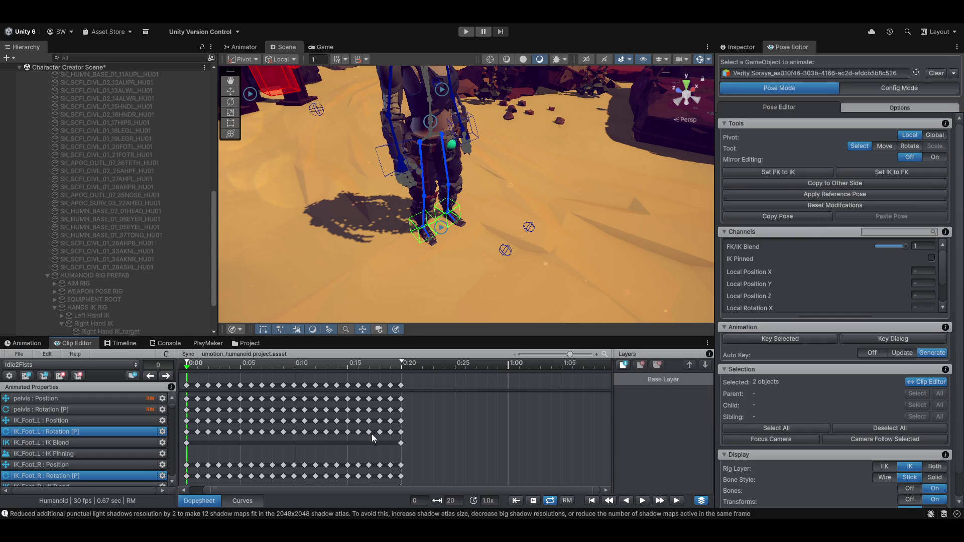
Add a new additive layer named 'Layer 1' above the Base Layer
left_click(623, 366)
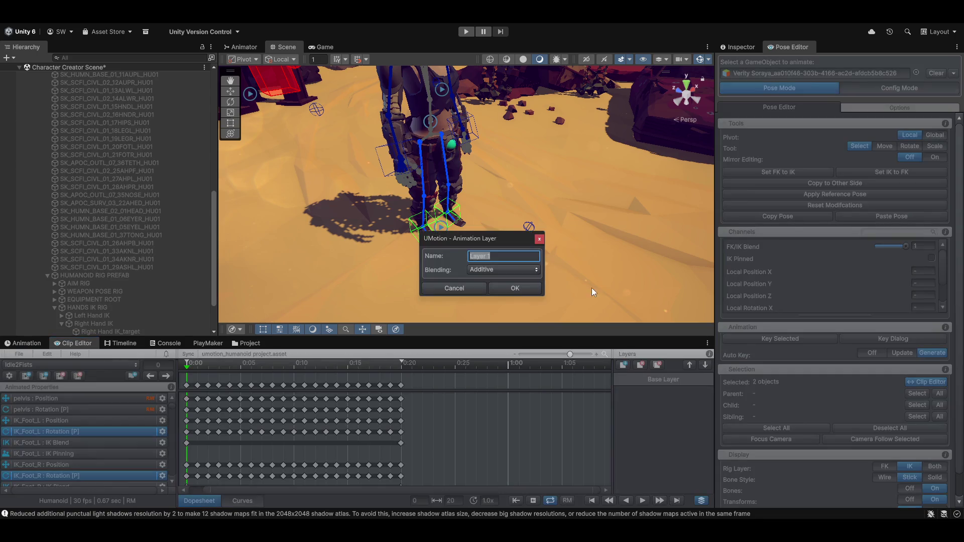
left_click(459, 287)
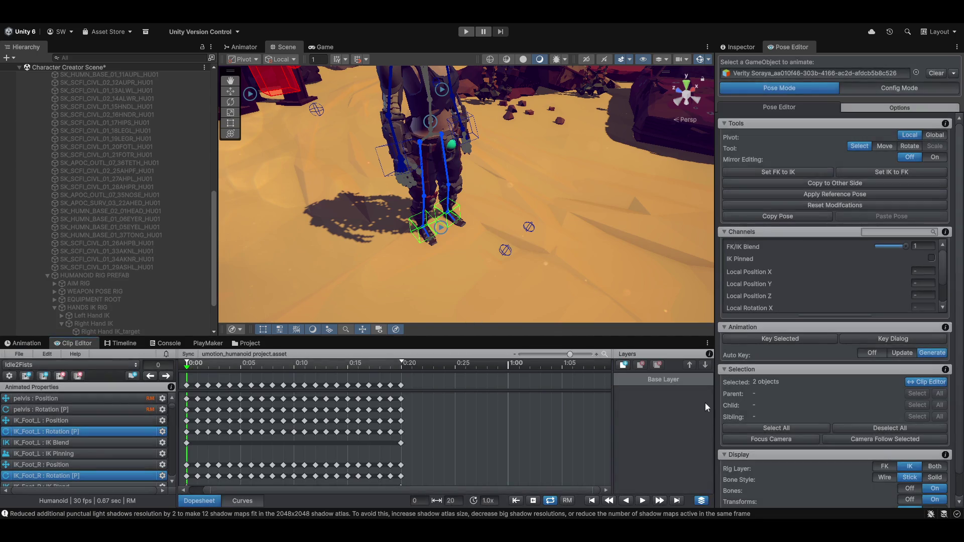
left_click(617, 363)
left_click(524, 287)
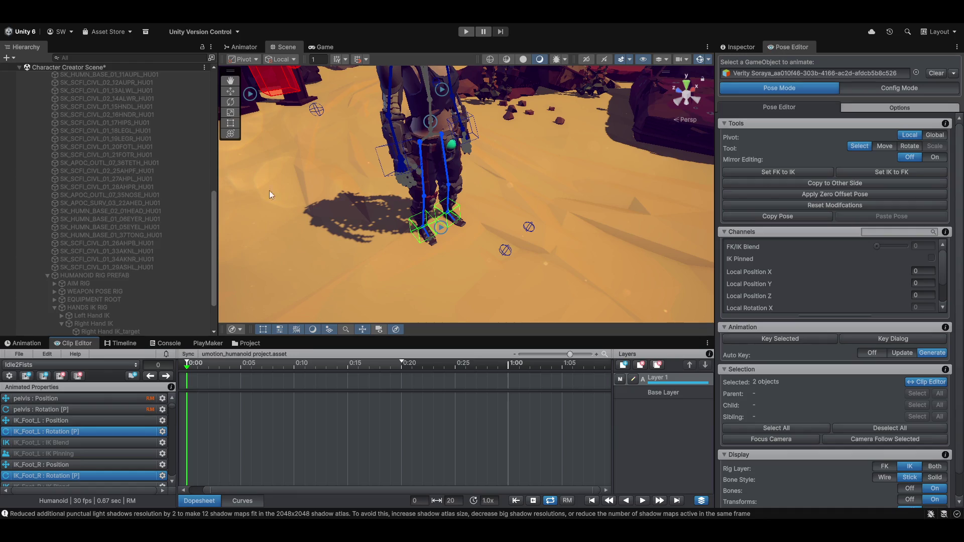
Select all 63 rig controls and match the FK pose to the IK pose
left_click(416, 231)
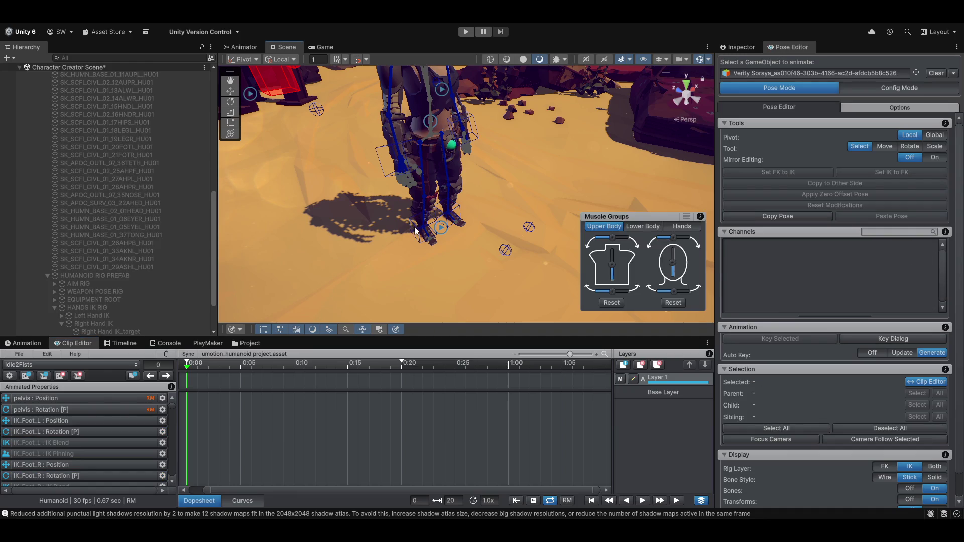
left_click(415, 231)
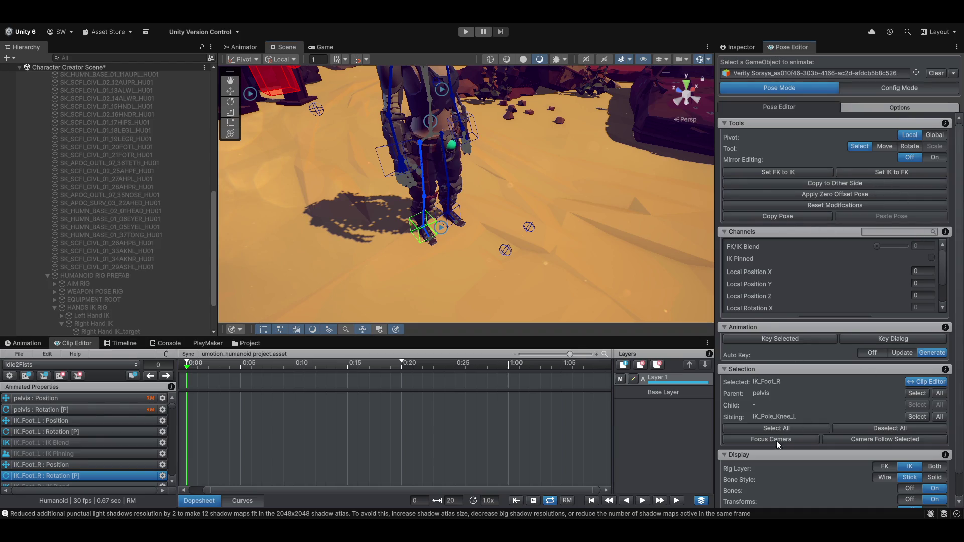
left_click(773, 428)
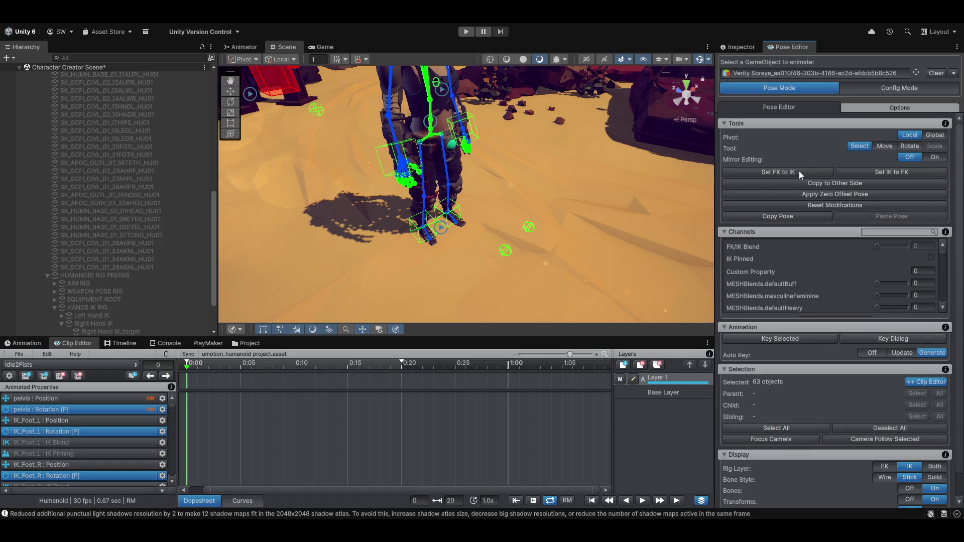
left_click(776, 173)
Set the pivot to Global and key the constraints of the selected controls at frame 0
left_click(934, 134)
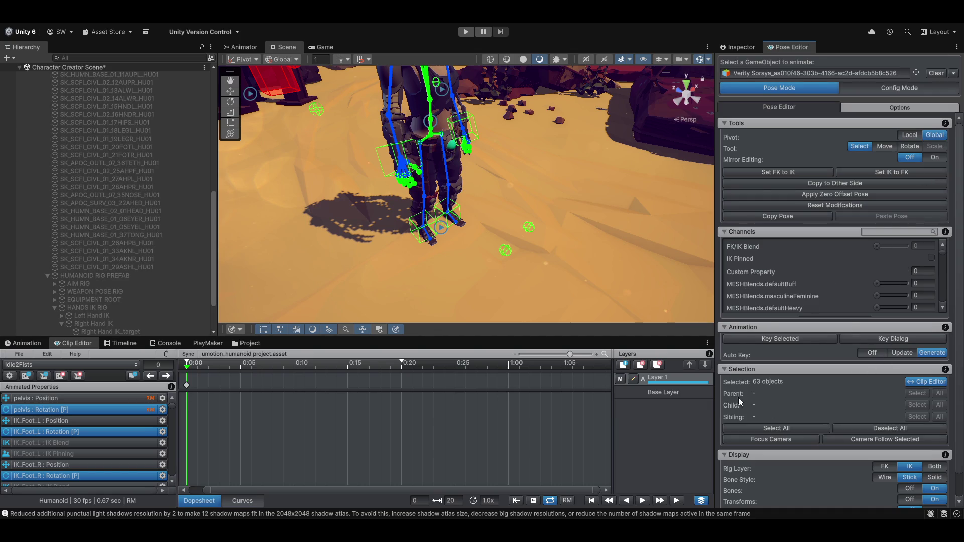
scroll(829, 453, "down", 2)
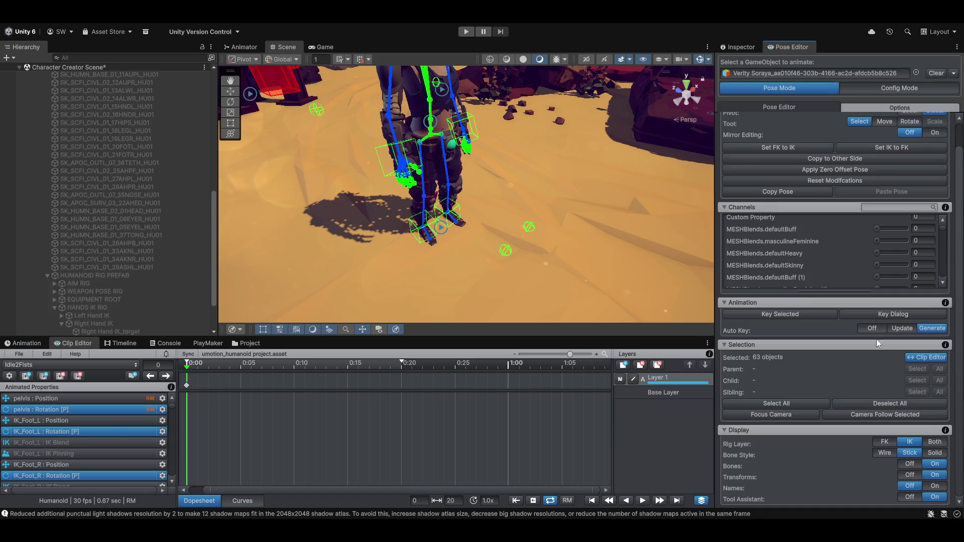
scroll(828, 398, "up", 1)
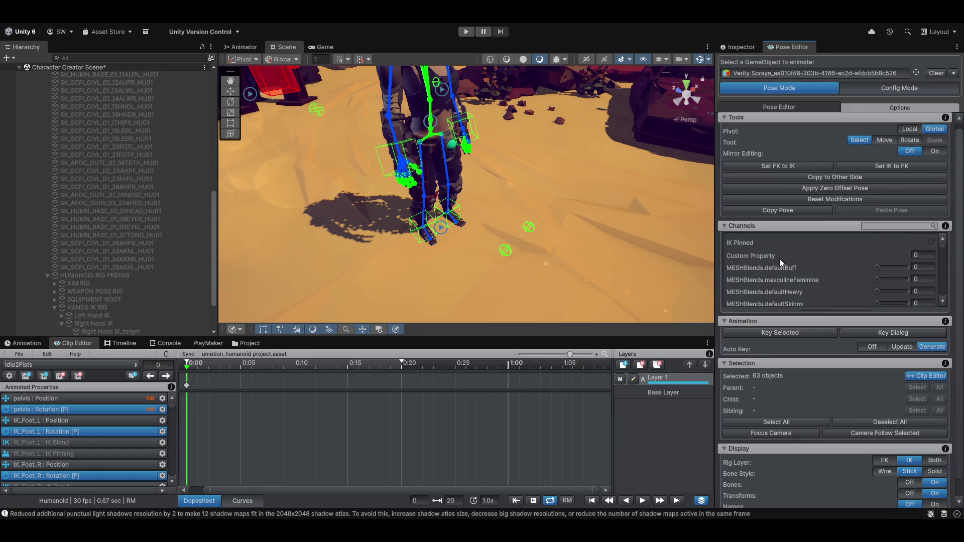
left_click(766, 332)
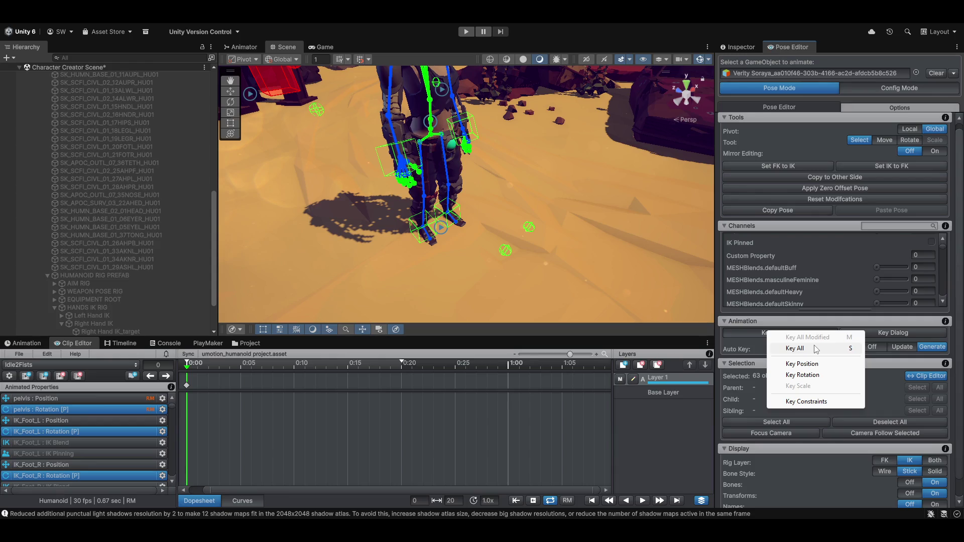
left_click(820, 400)
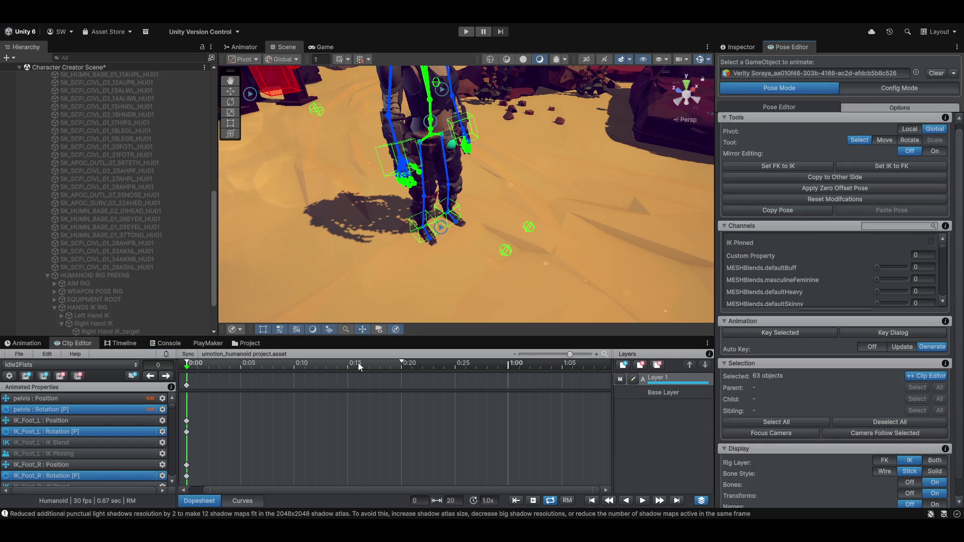
Apply the entered global rotation to IK_Foot_R : IK Pinning and switch rotation input to Relative
scroll(116, 438, "down", 3)
scroll(85, 426, "up", 3)
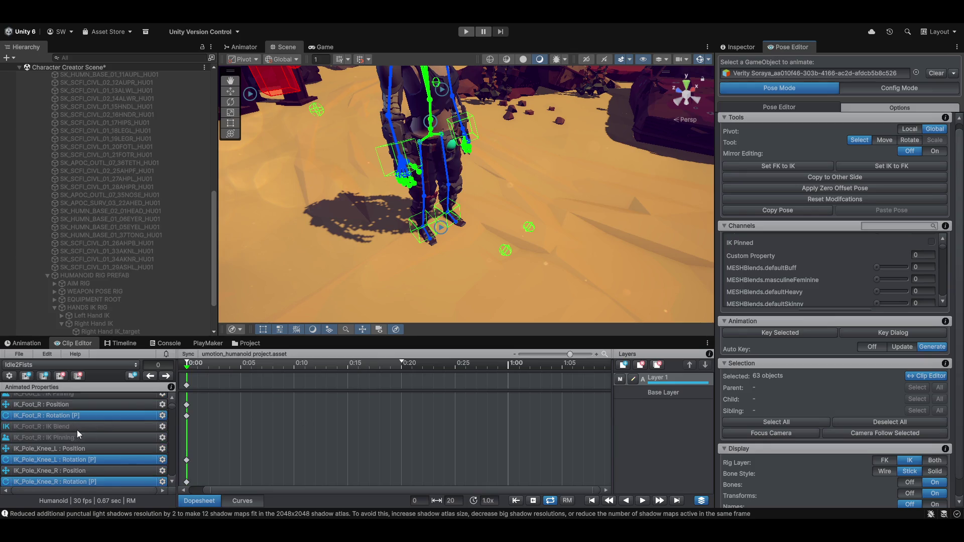
left_click(71, 441)
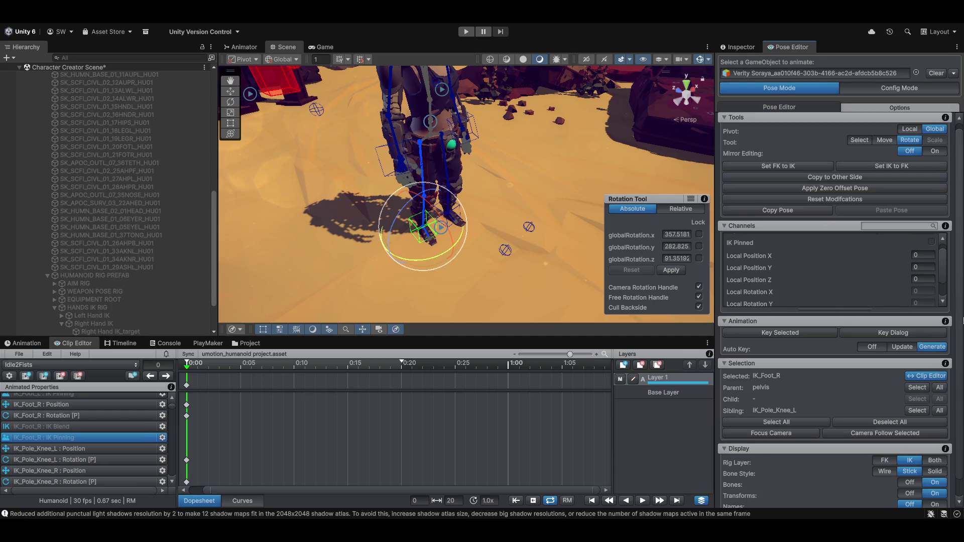
left_click(673, 271)
left_click(681, 208)
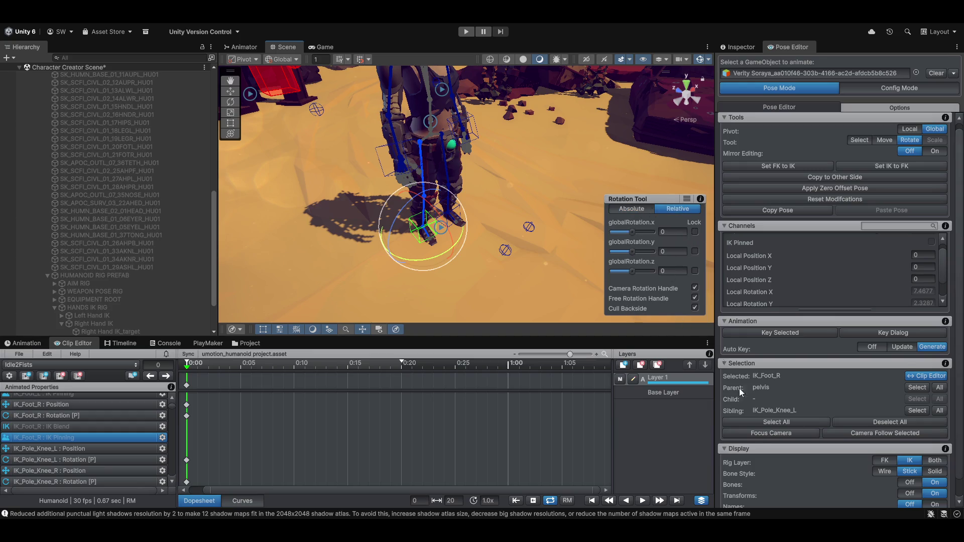
Key all channels of the right foot IK target at frame 0
left_click(776, 333)
left_click(805, 350)
scroll(808, 331, "down", 2)
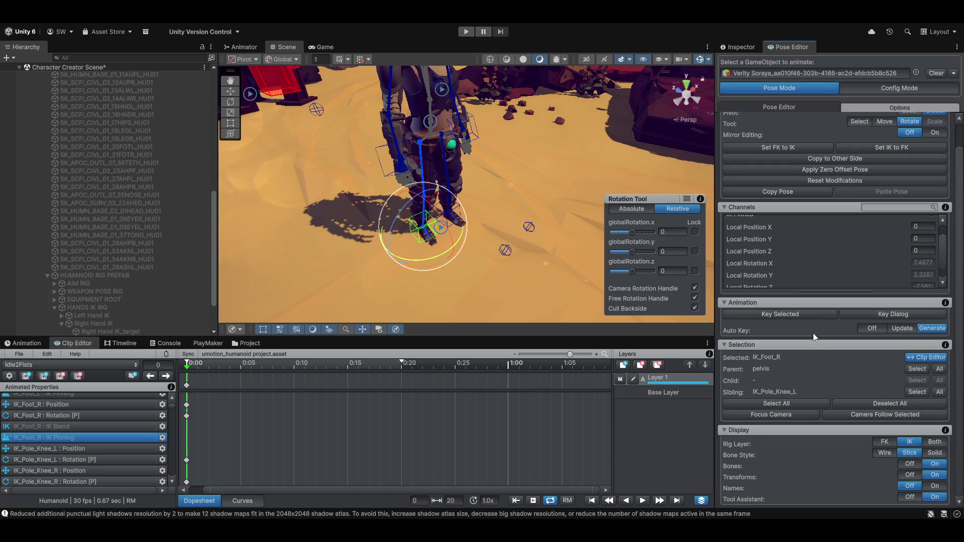
left_click(781, 414)
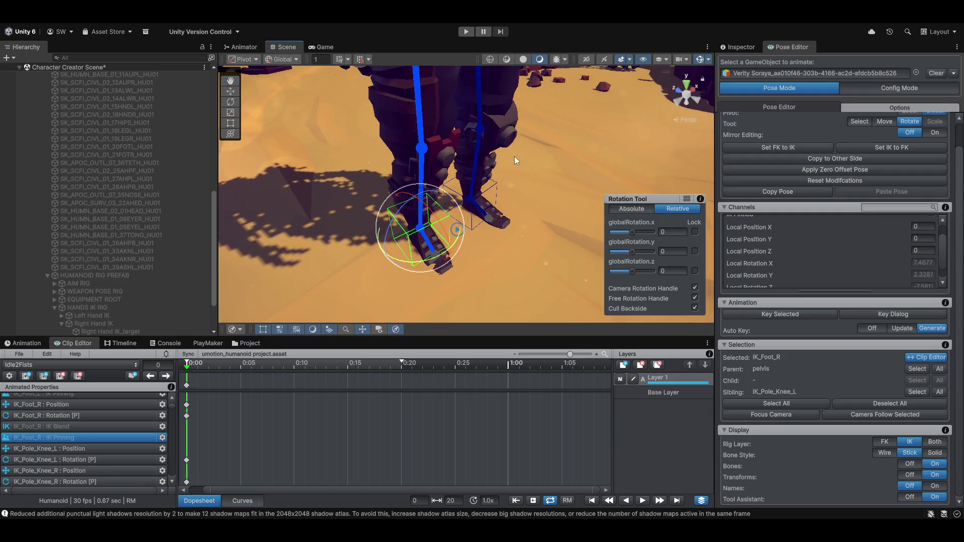
mouse_move(514, 157)
left_mouse_down()
mouse_move(504, 149)
mouse_move(524, 221)
left_mouse_up()
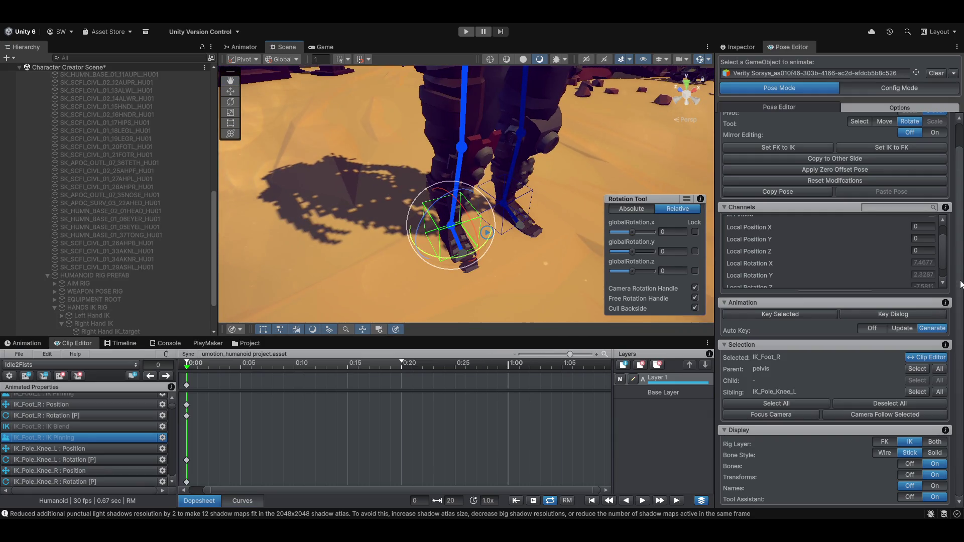
left_click_drag(960, 284, 960, 261)
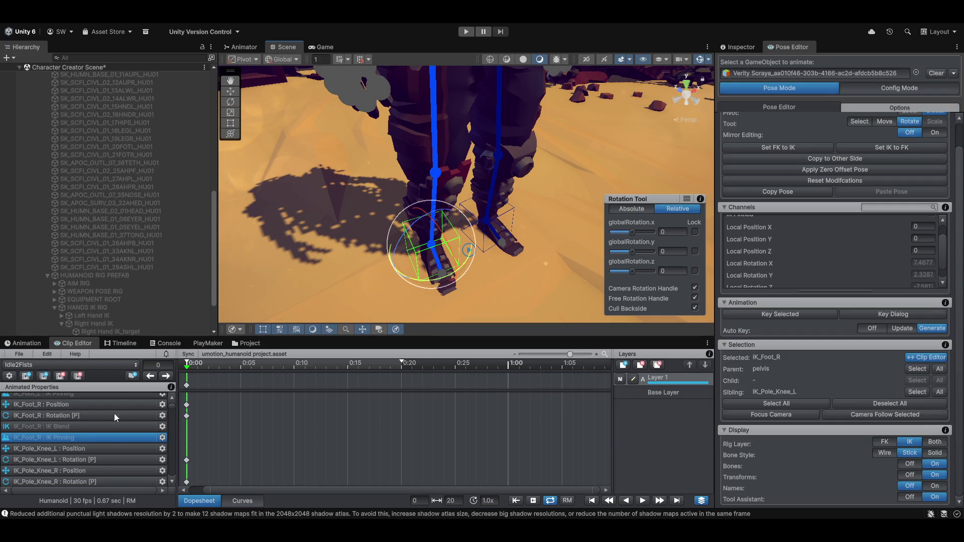
left_click_drag(561, 266, 526, 183)
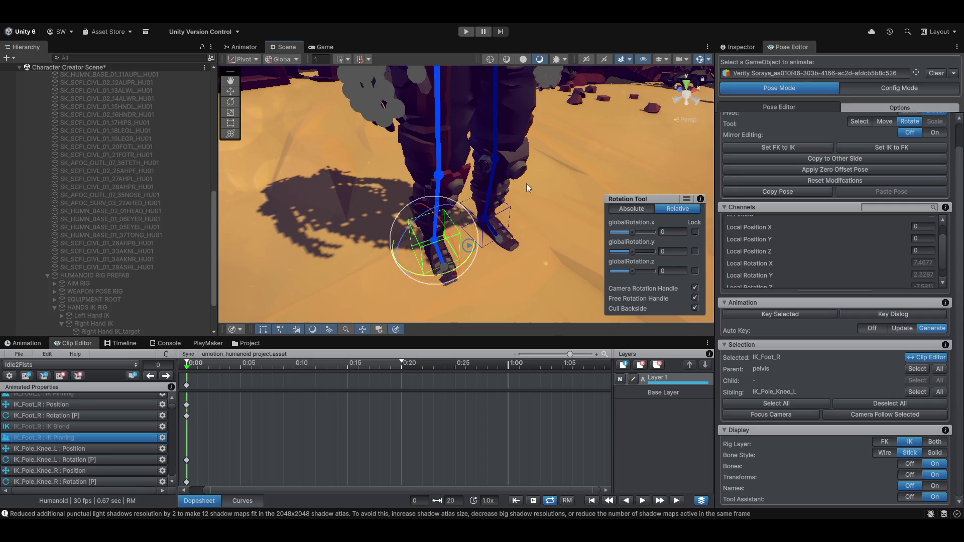
left_click_drag(188, 366, 453, 369)
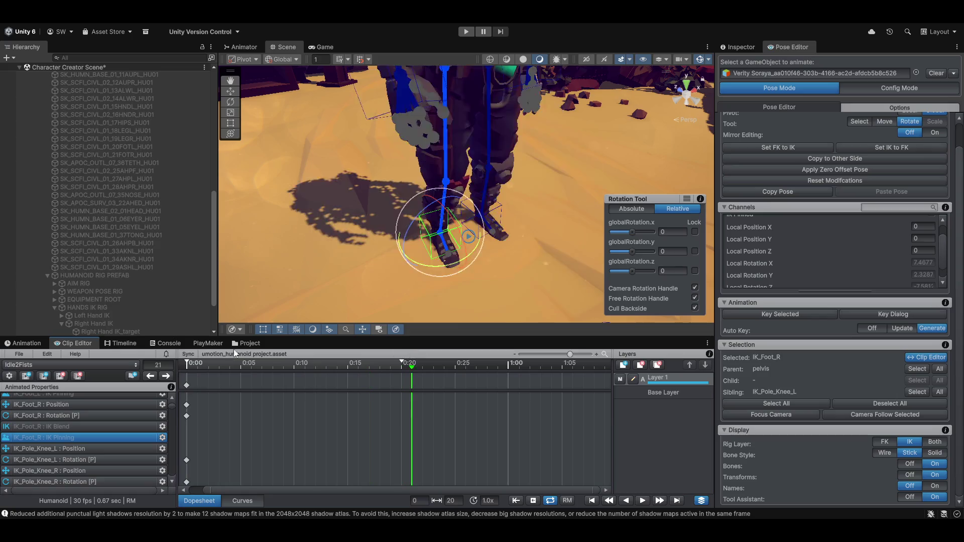
mouse_move(261, 364)
left_mouse_down()
mouse_move(400, 368)
mouse_move(190, 367)
mouse_move(342, 354)
mouse_move(216, 358)
mouse_move(266, 327)
mouse_move(328, 318)
mouse_move(80, 352)
left_mouse_up()
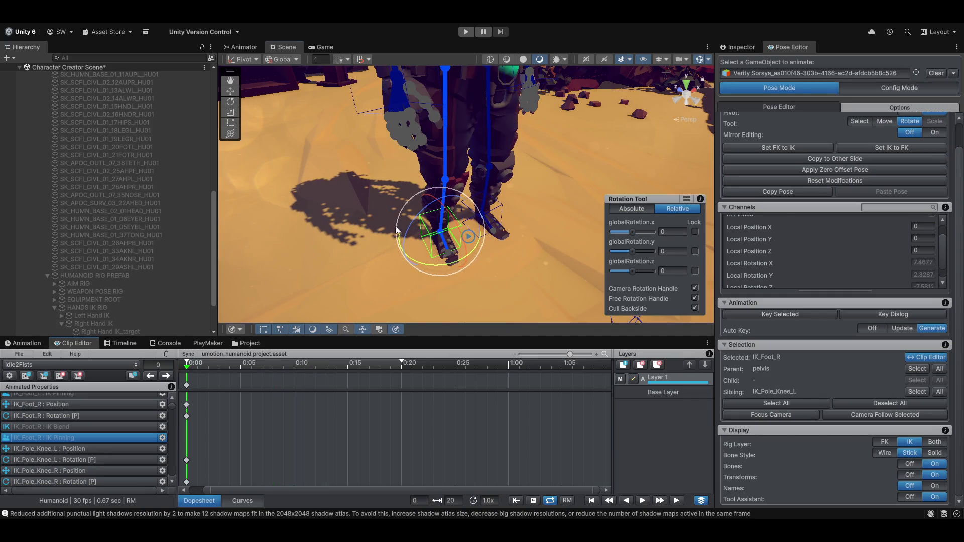
mouse_move(355, 206)
left_mouse_down()
mouse_move(347, 227)
mouse_move(531, 195)
mouse_move(534, 237)
mouse_move(453, 234)
mouse_move(486, 237)
left_mouse_up()
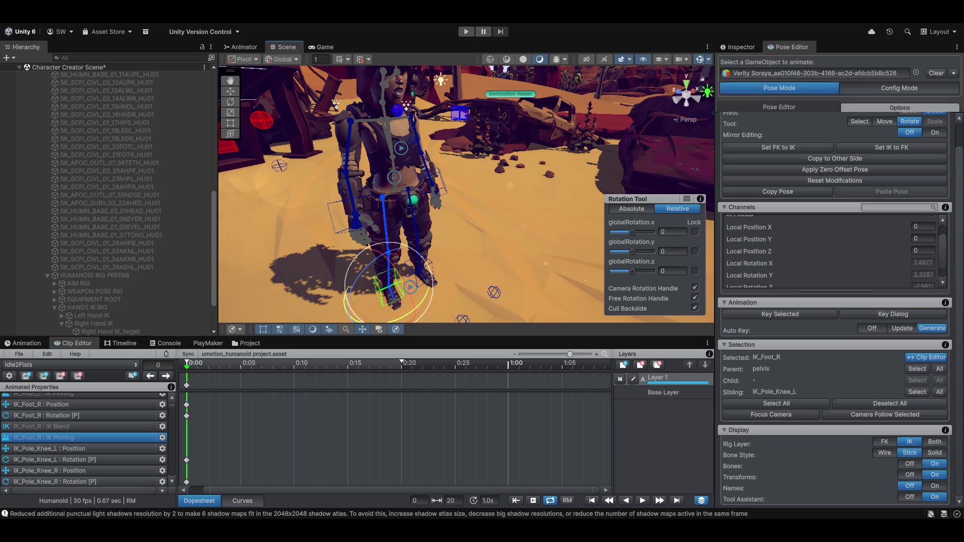
On the Base Layer, select IK_Foot_L and IK_Foot_R Position and tick IK Pinned
mouse_move(660, 531)
scroll(114, 401, "up", 3)
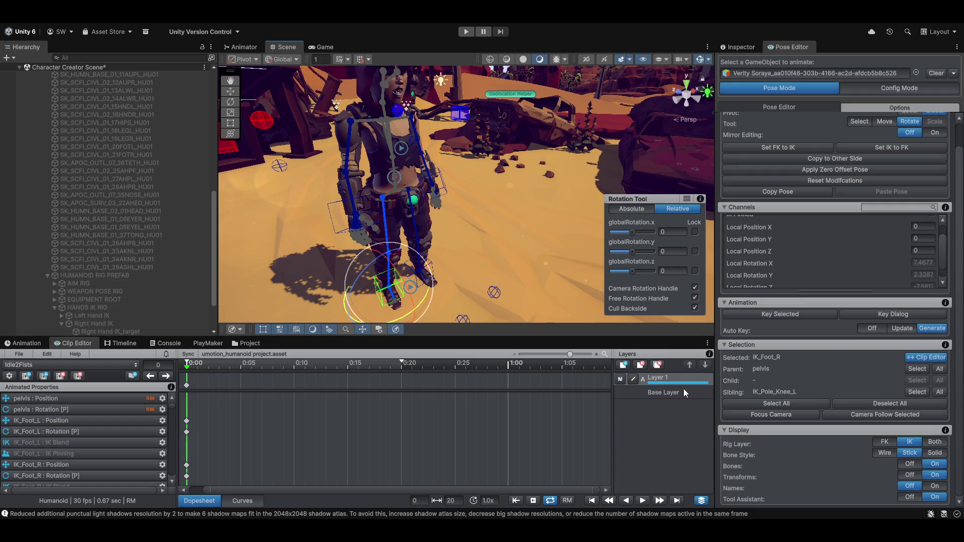
left_click(680, 392)
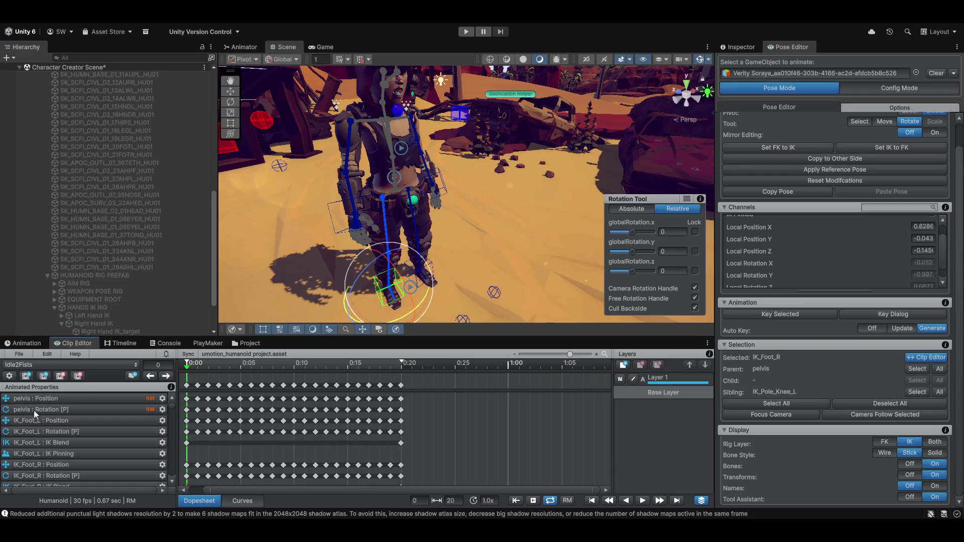
left_click(82, 420)
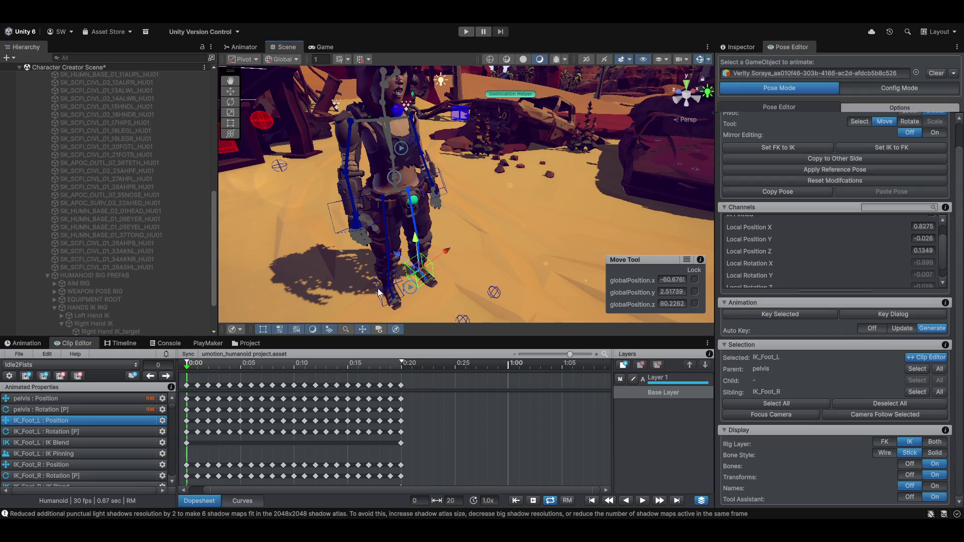
left_click(401, 279, "shift")
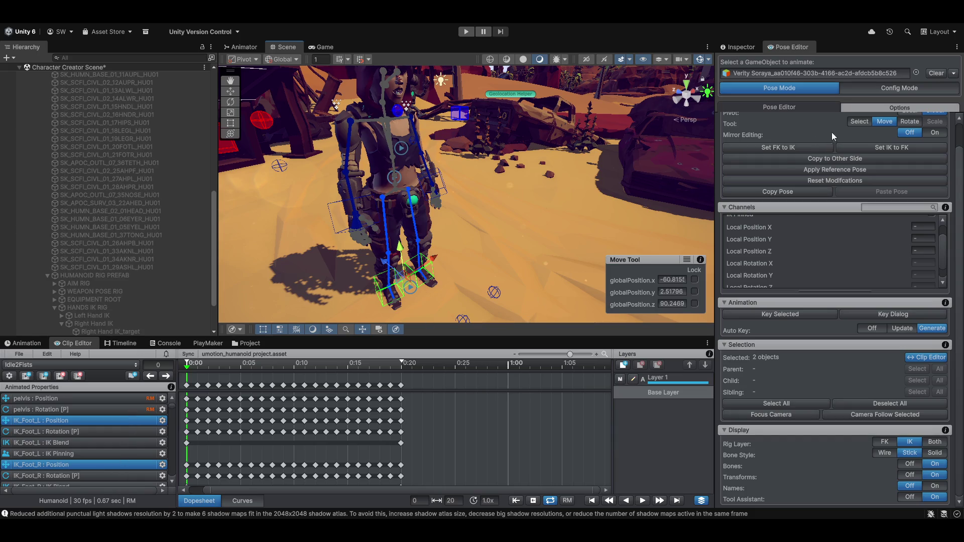
scroll(867, 251, "up", 2)
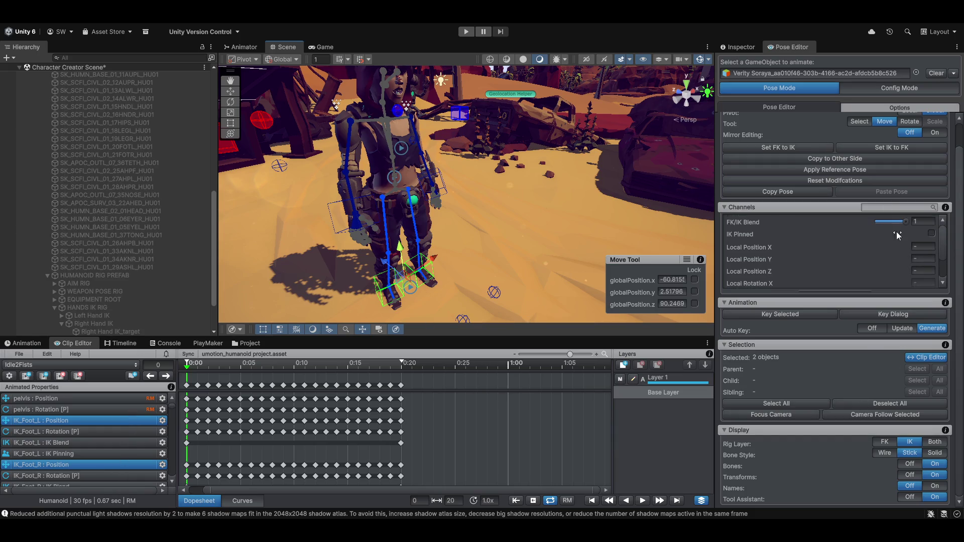
left_click(932, 232)
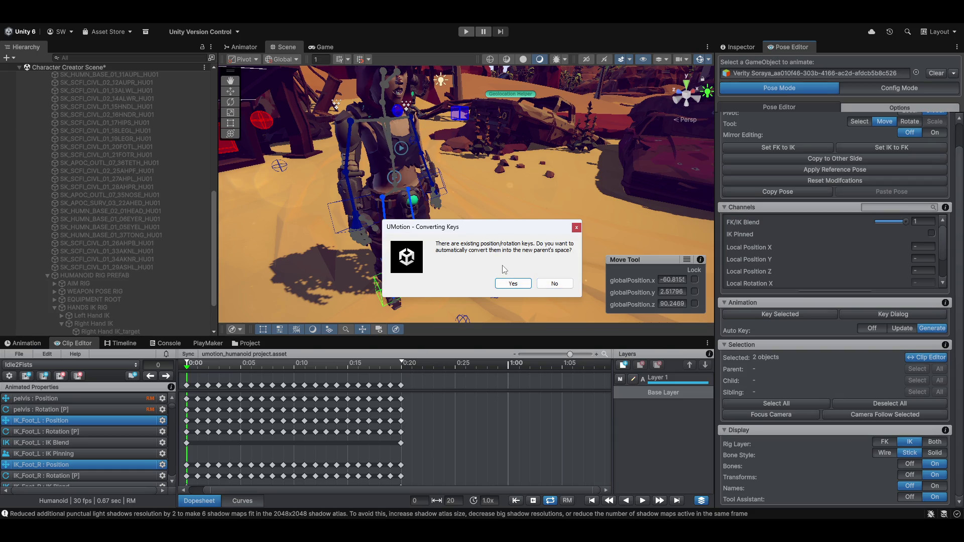
Answer the key-conversion prompt, preview frame 3, then toggle foot IK pinning back and dismiss the prompt
left_click(554, 283)
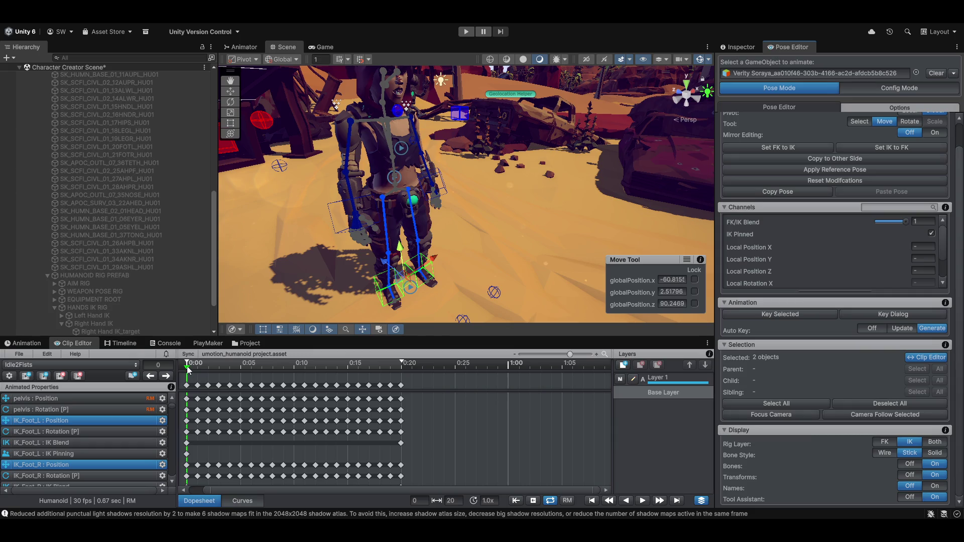
left_click_drag(189, 372, 262, 376)
left_click(931, 233)
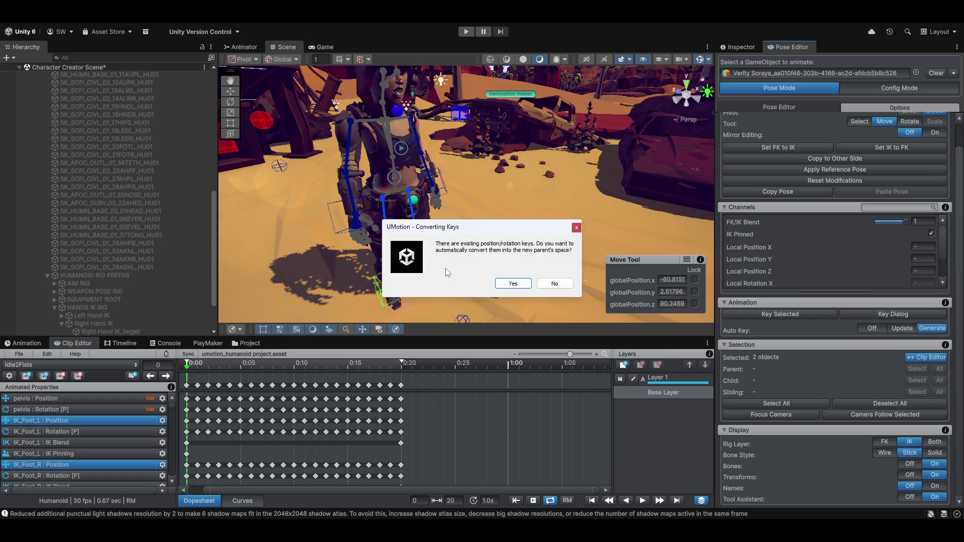
left_click(556, 284)
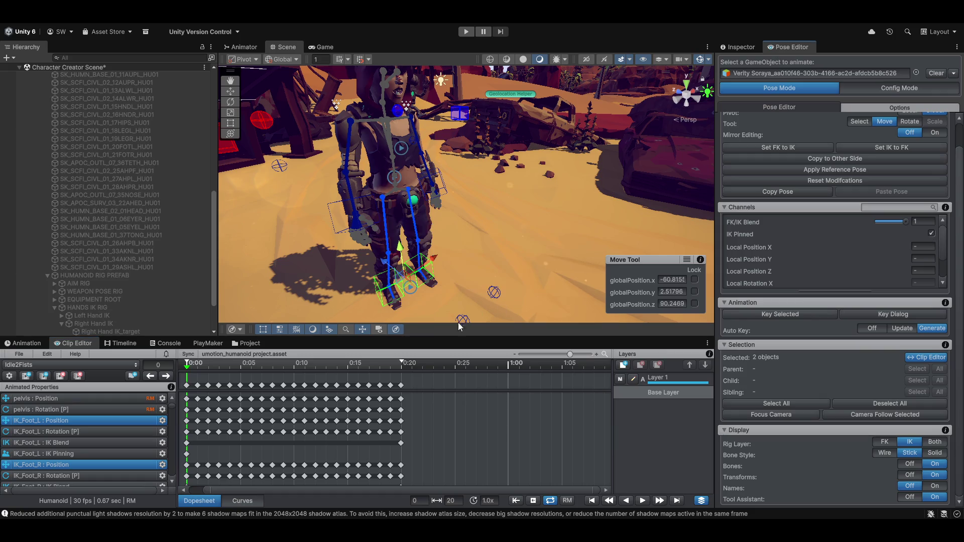
At frame 0, pin both foot IK targets again, converting existing keys into the new parent space
mouse_move(188, 369)
left_mouse_down()
mouse_move(308, 373)
mouse_move(219, 371)
left_mouse_up()
left_click(166, 376)
left_click(166, 377)
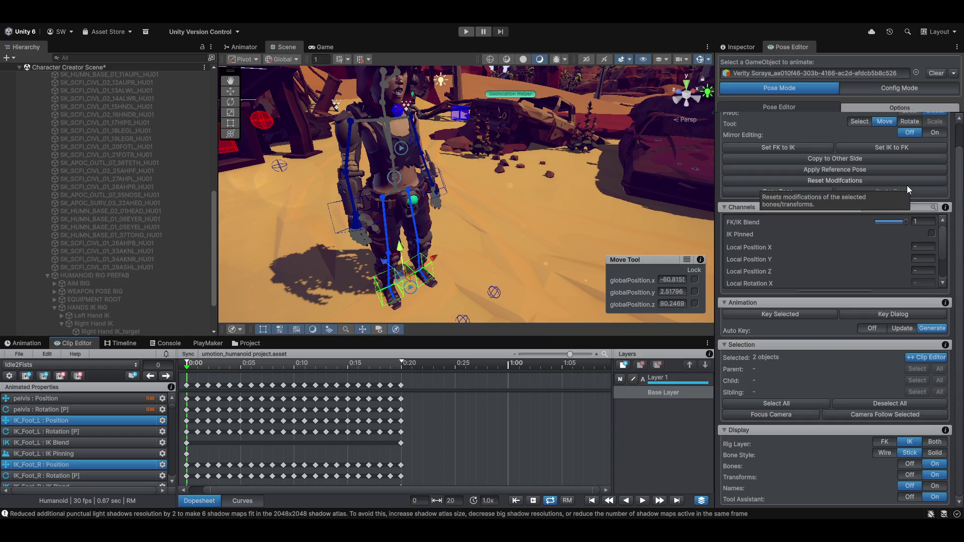
left_click(930, 234)
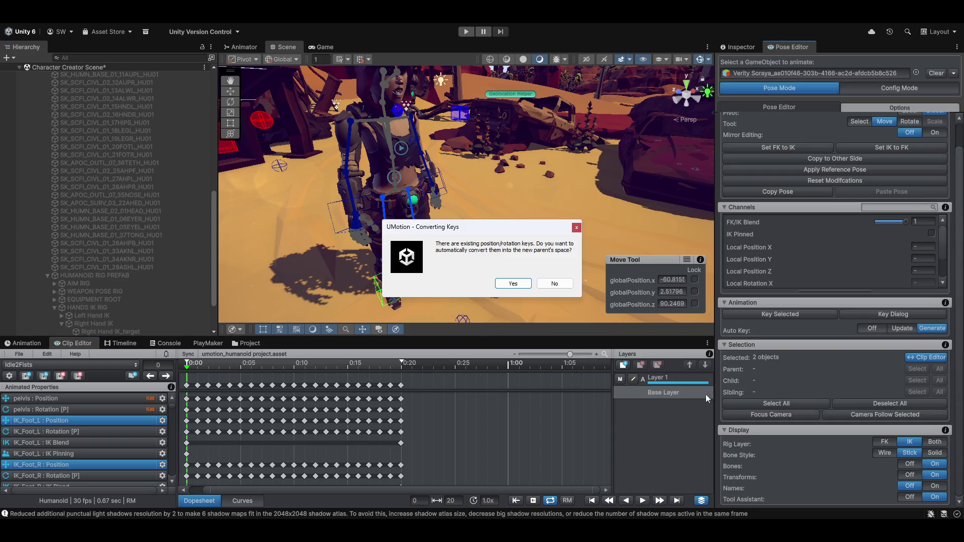
left_click(513, 284)
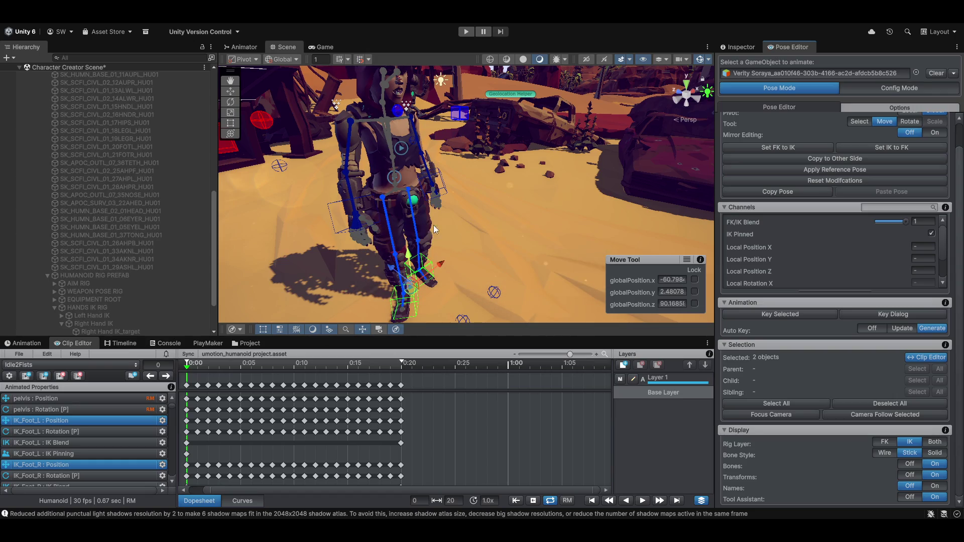
left_click_drag(433, 225, 358, 236)
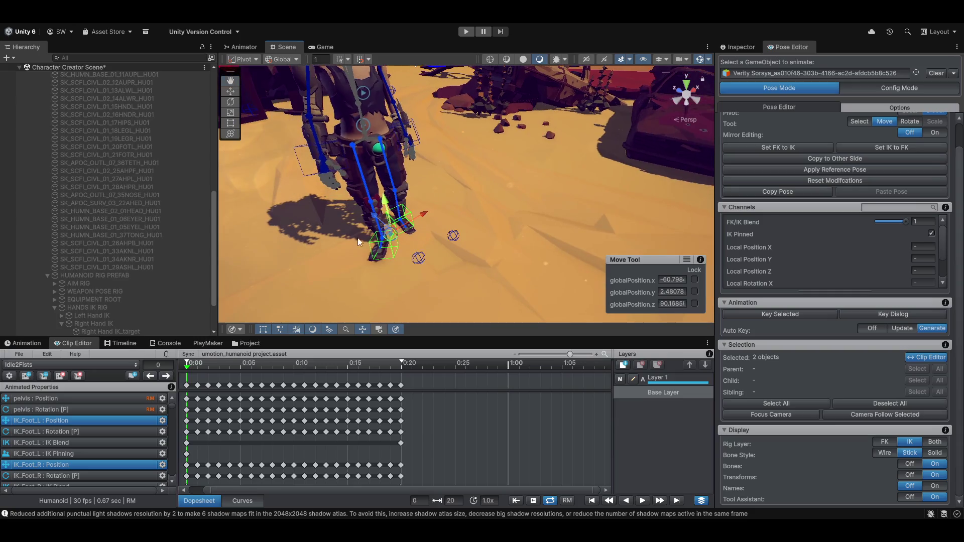
Set the Rig Layer display to Both and frame a sideways close-up of the foot IK targets
mouse_move(188, 368)
left_mouse_down()
mouse_move(347, 366)
mouse_move(187, 363)
left_mouse_up()
left_click(935, 443)
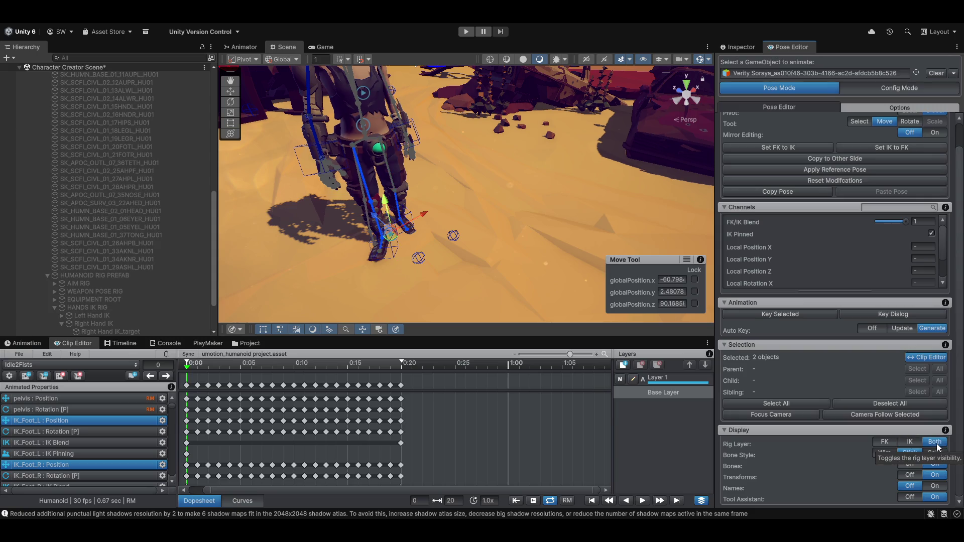
left_click(770, 414)
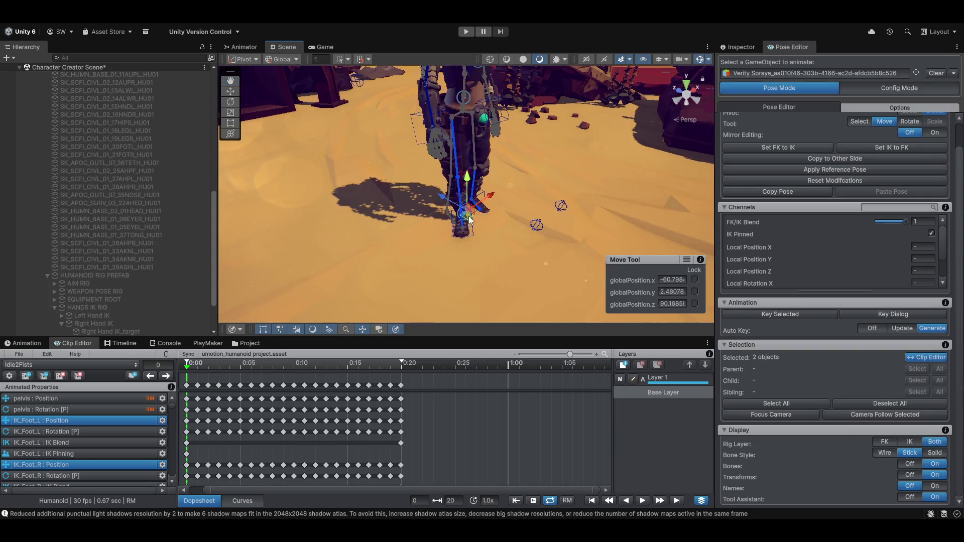
mouse_move(454, 261)
left_mouse_down()
mouse_move(566, 221)
mouse_move(430, 255)
mouse_move(588, 253)
mouse_move(549, 261)
left_mouse_up()
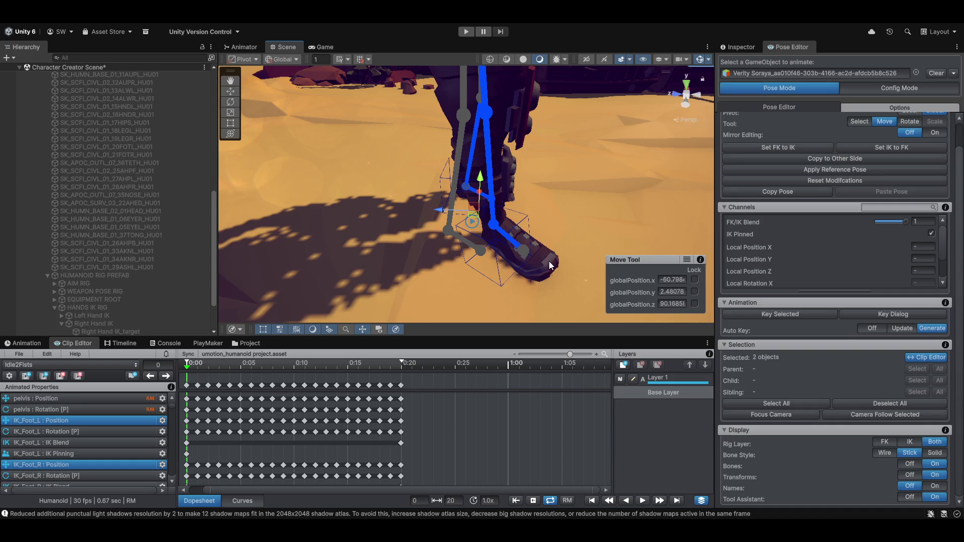
Show the animation keys as curves and zoom the curve graph out
left_click(243, 501)
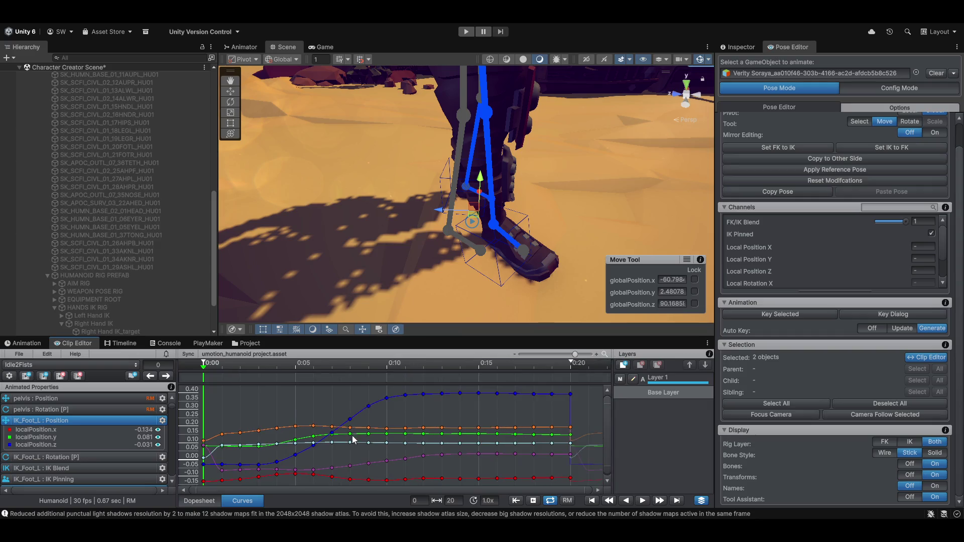
scroll(359, 433, "down", 3)
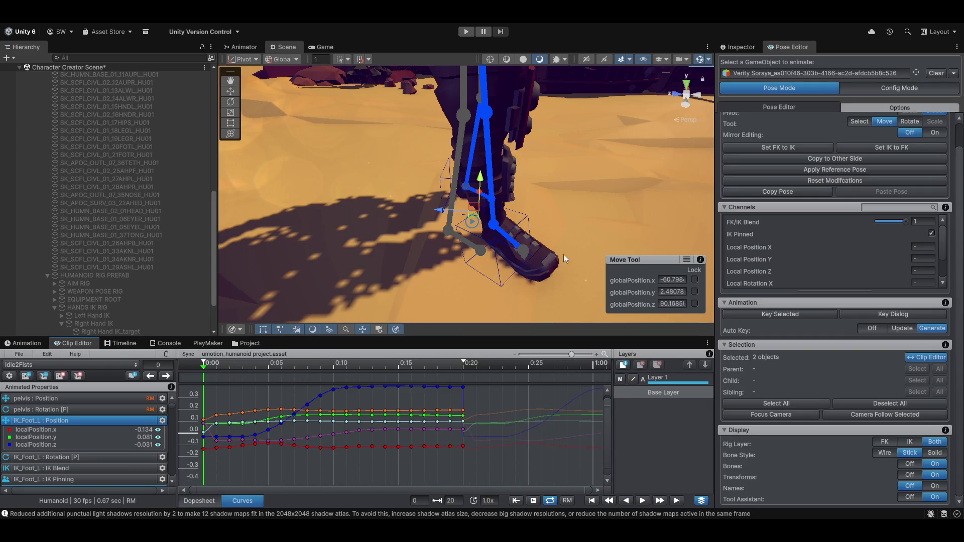
left_click_drag(442, 228, 416, 227)
Select IK_Foot_R, switch the move handles to Local space, then select IK_Foot_L
left_click(474, 255)
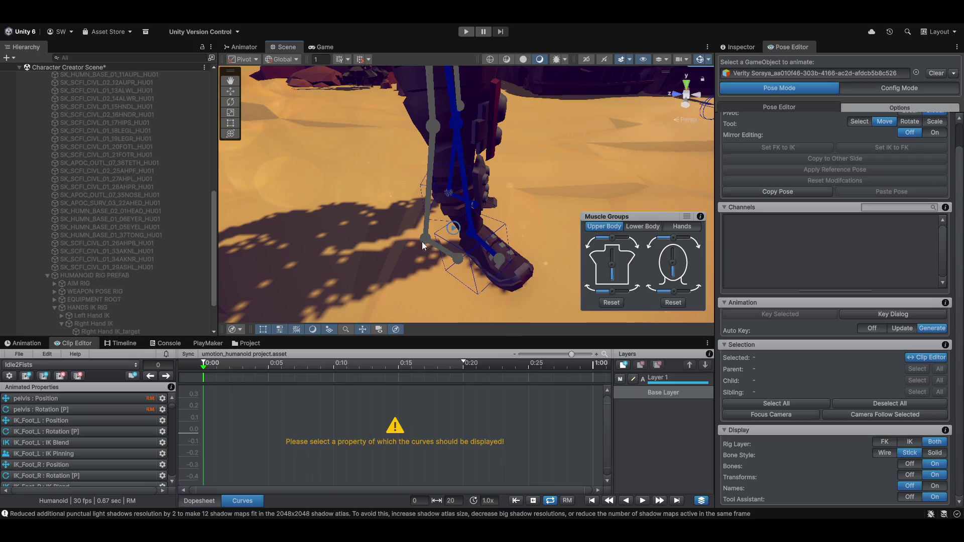
left_click(474, 277)
key("x")
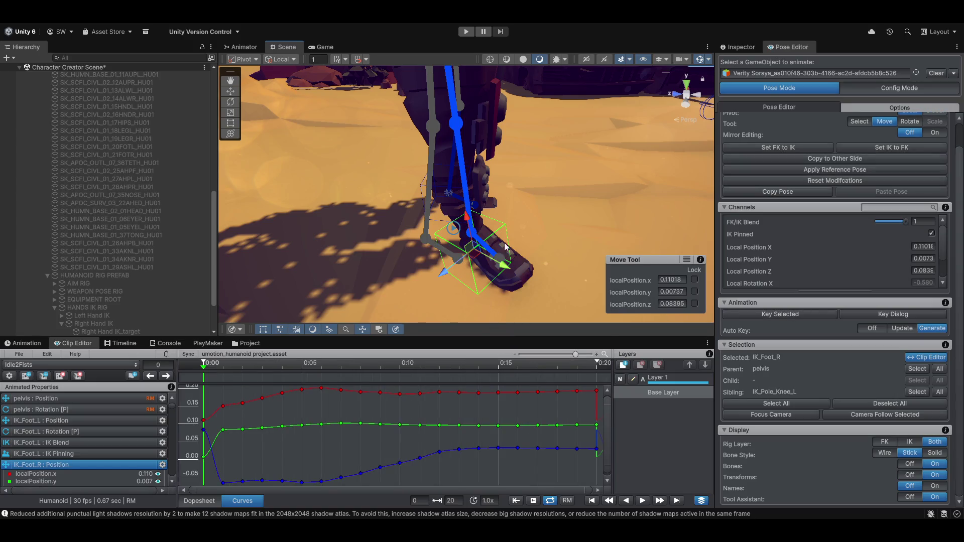
scroll(500, 262, "down", 2)
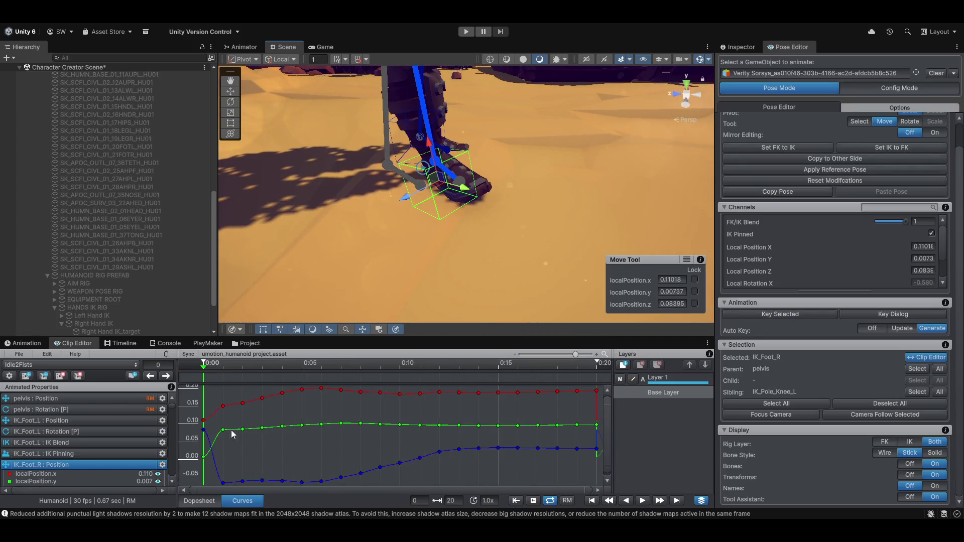
scroll(354, 459, "down", 2)
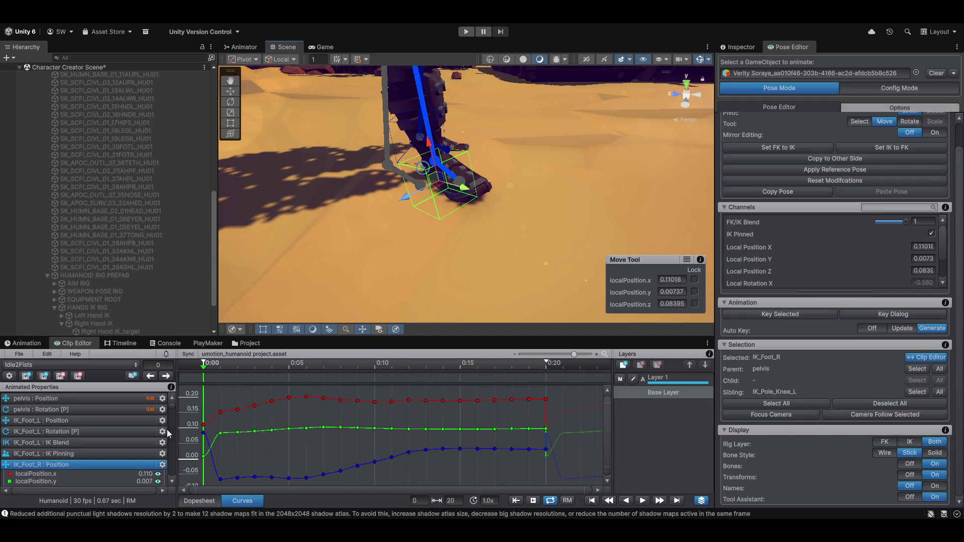
mouse_move(475, 251)
left_mouse_down()
mouse_move(401, 228)
mouse_move(307, 236)
mouse_move(387, 210)
left_mouse_up()
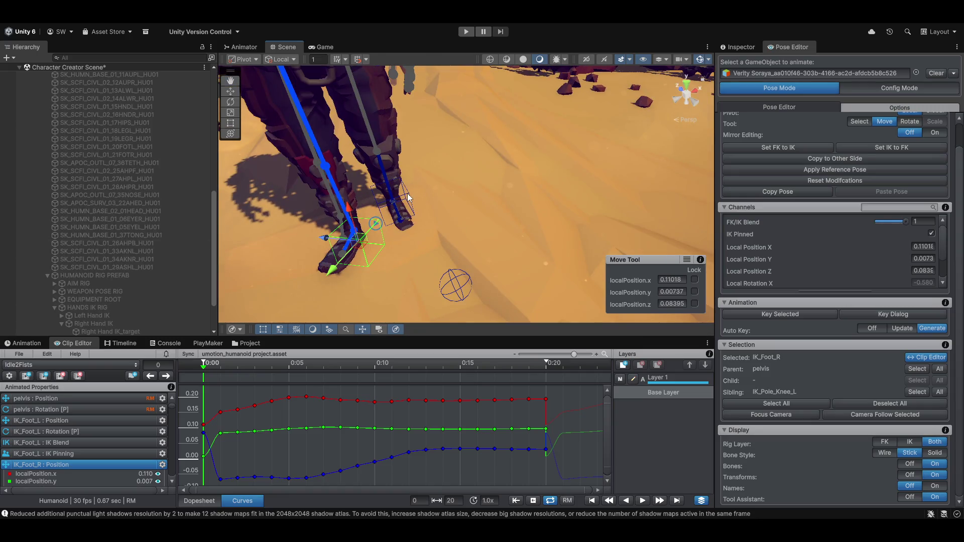
left_click(408, 193)
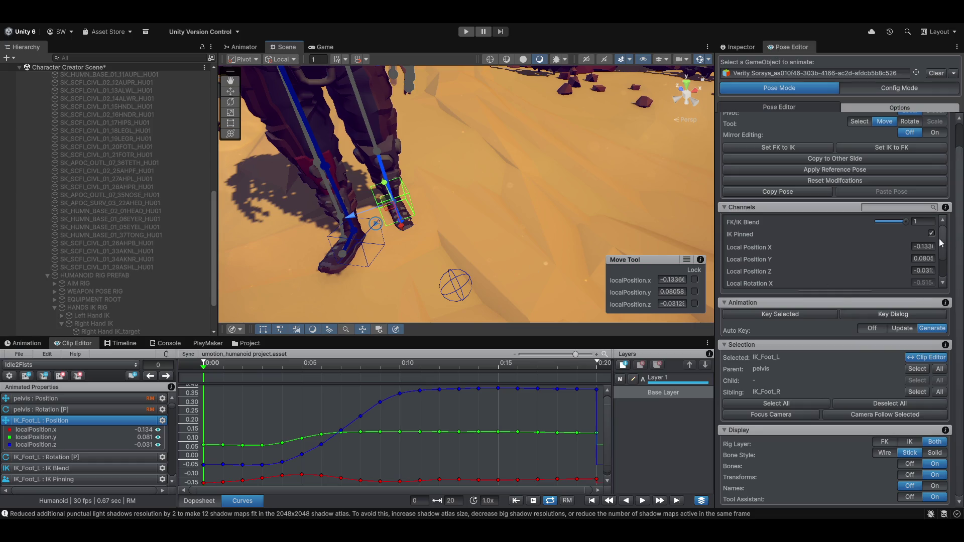
Mirror the left foot's position and rotation onto the right foot, check frame 5, then set Rig Layer to IK
left_click(856, 160)
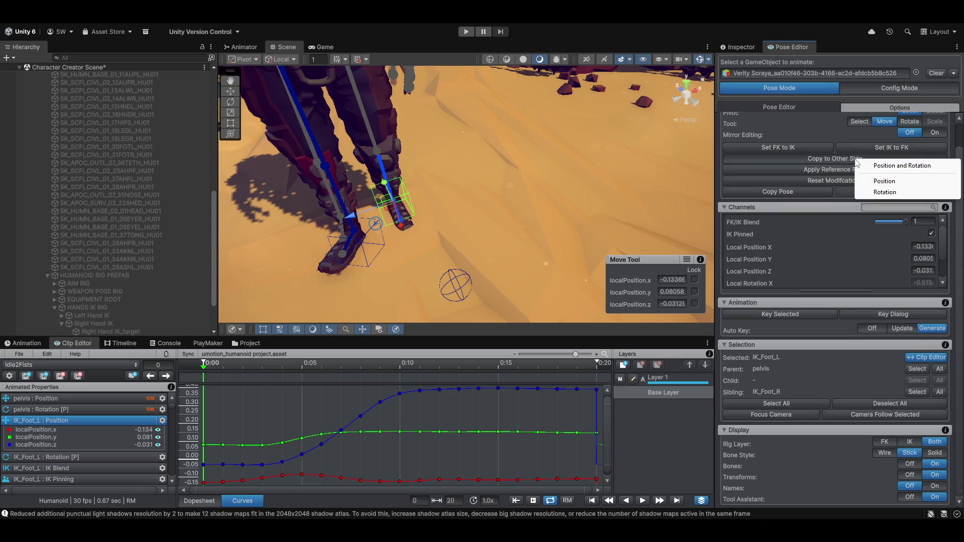
left_click(898, 167)
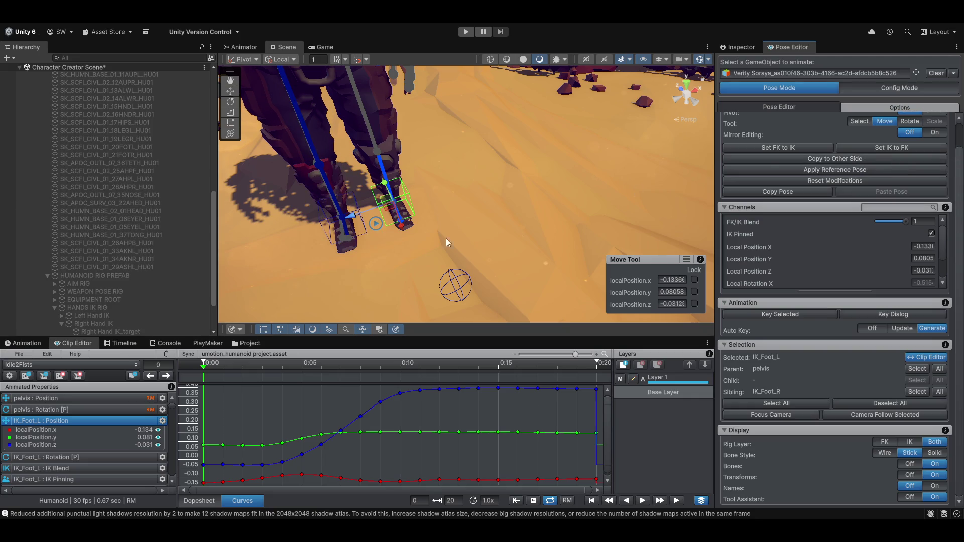
key("f")
mouse_move(204, 370)
left_mouse_down()
mouse_move(315, 385)
mouse_move(466, 375)
mouse_move(275, 361)
mouse_move(441, 372)
mouse_move(203, 370)
left_mouse_up()
mouse_move(387, 188)
left_mouse_down()
mouse_move(419, 167)
mouse_move(401, 130)
left_mouse_up()
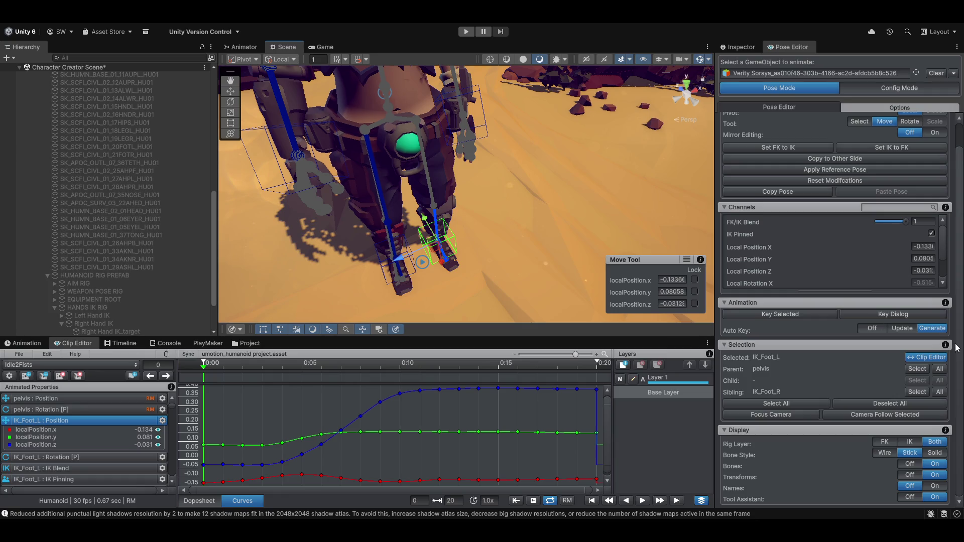
left_click(909, 441)
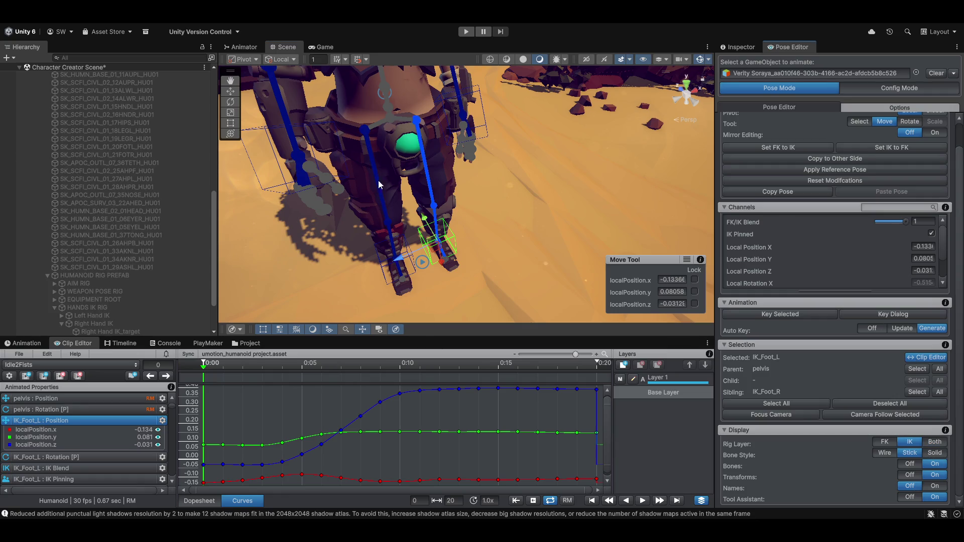
Deselect everything, set the Pose Editor tool to Select, and orbit out to view the full character
left_click(387, 138)
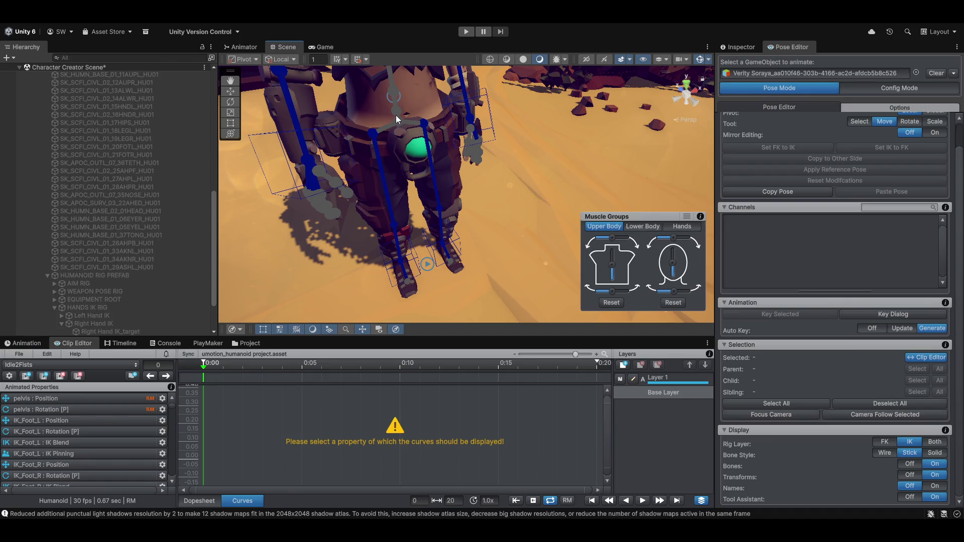
scroll(358, 190, "up", 3)
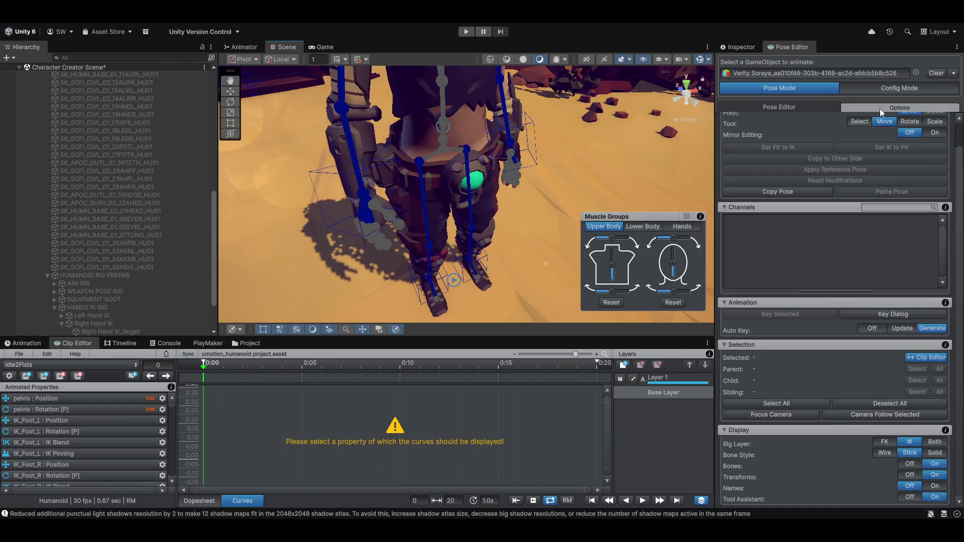
left_click(858, 122)
mouse_move(460, 157)
left_mouse_down()
mouse_move(504, 291)
mouse_move(378, 202)
mouse_move(364, 211)
mouse_move(440, 234)
left_mouse_up()
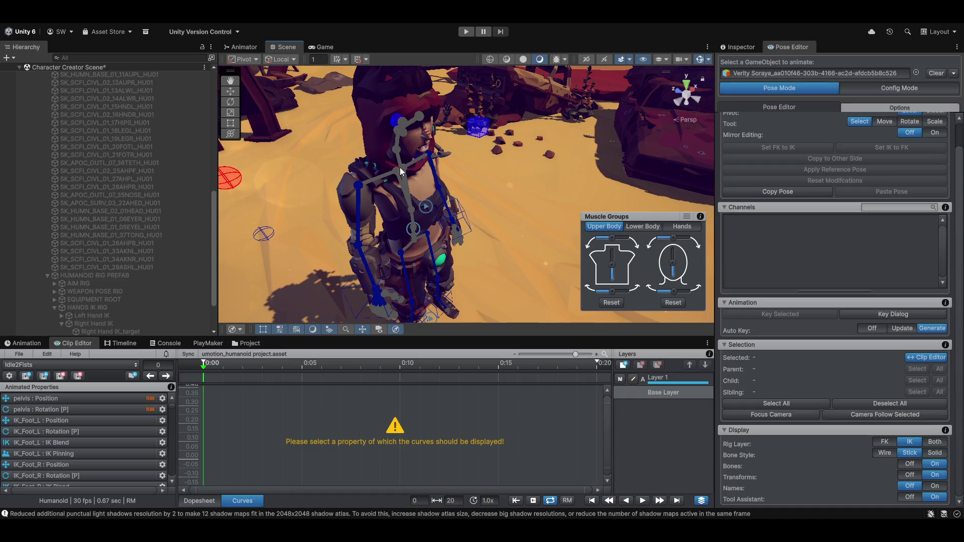
left_click_drag(359, 184, 375, 287)
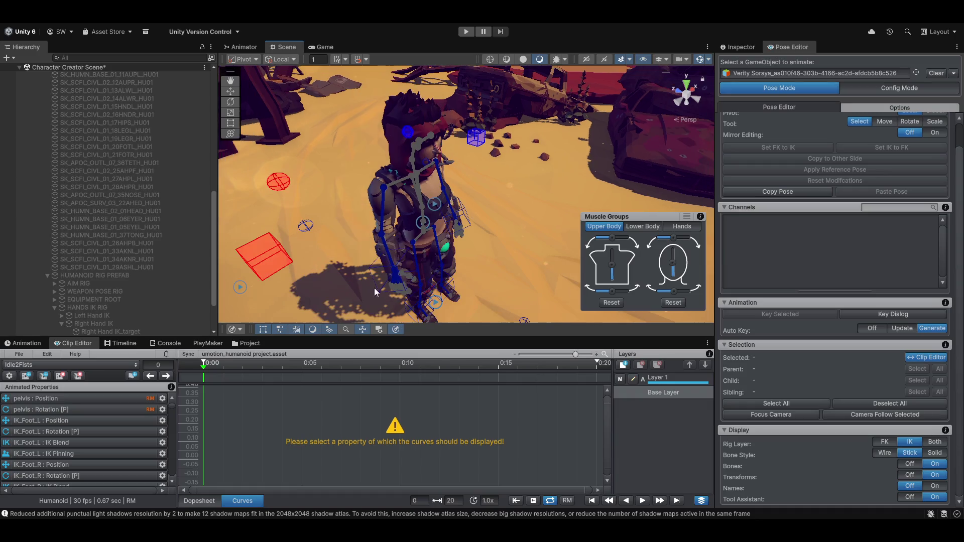
left_click(375, 262)
left_click(421, 207)
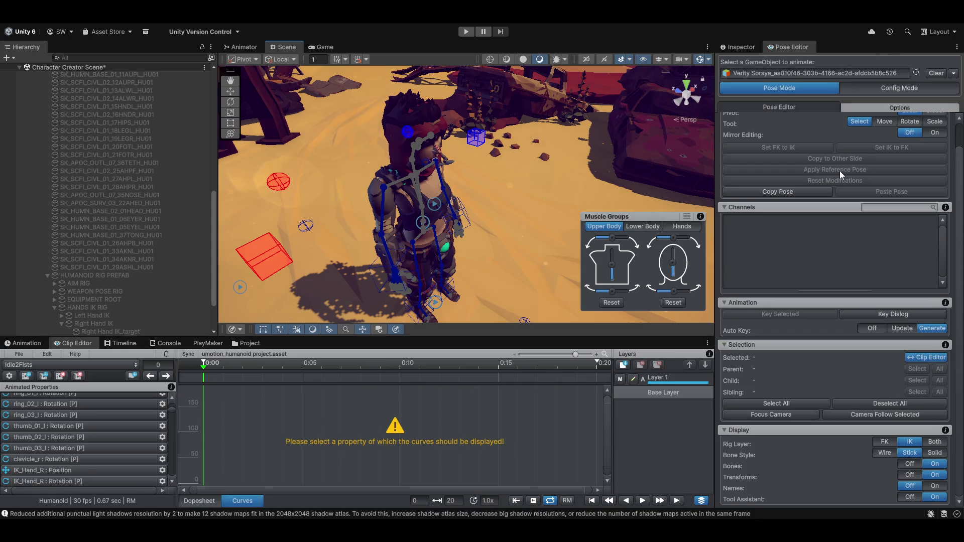
scroll(833, 166, "up", 2)
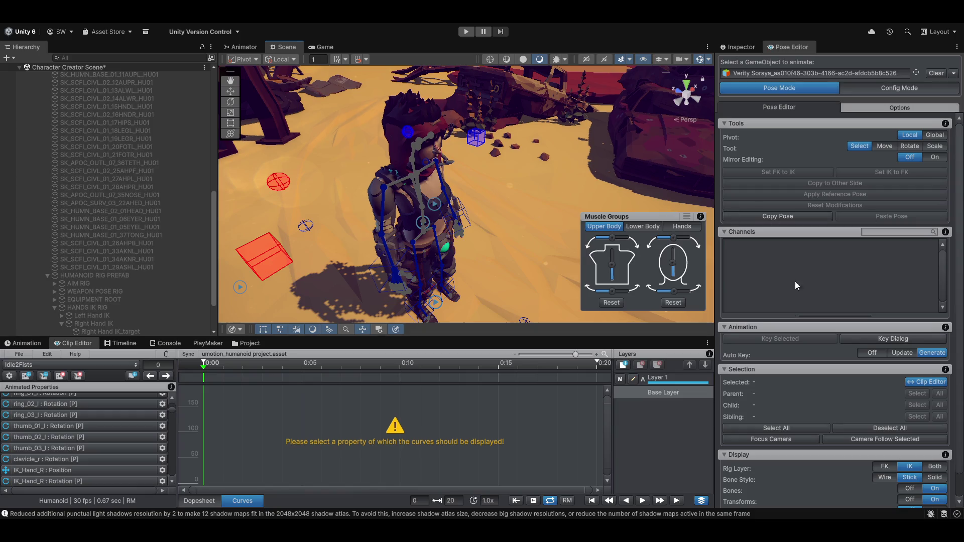
scroll(59, 432, "up", 10)
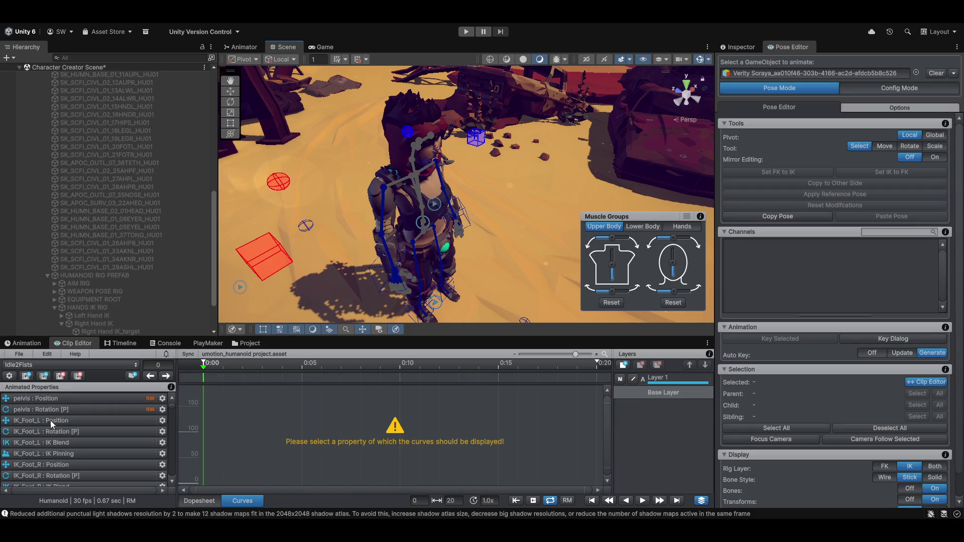
left_click(215, 502)
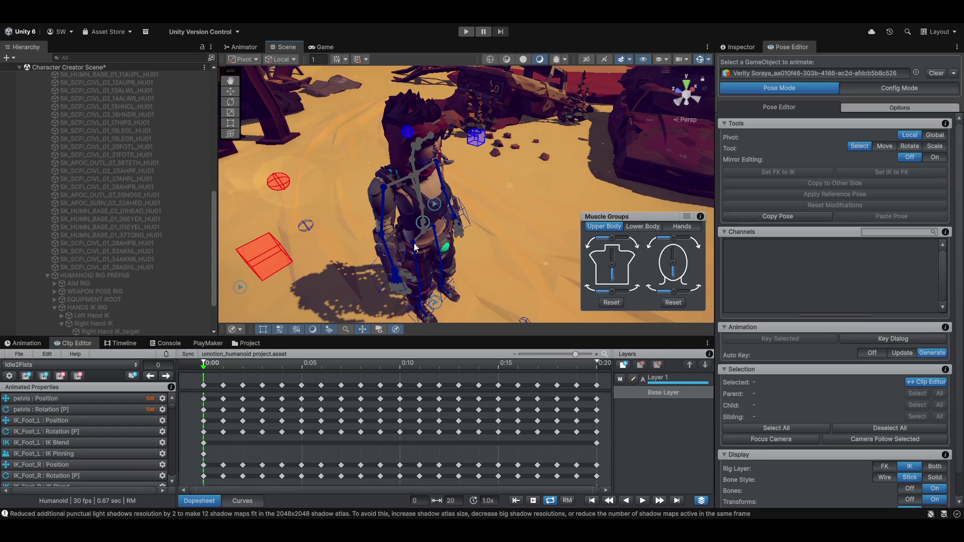
left_click(465, 210)
left_click(375, 273)
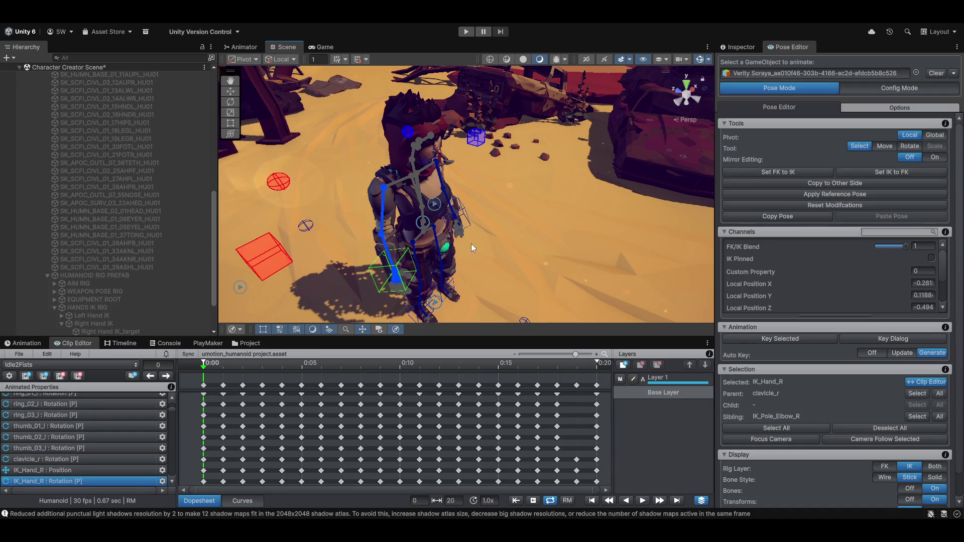
left_click(422, 295)
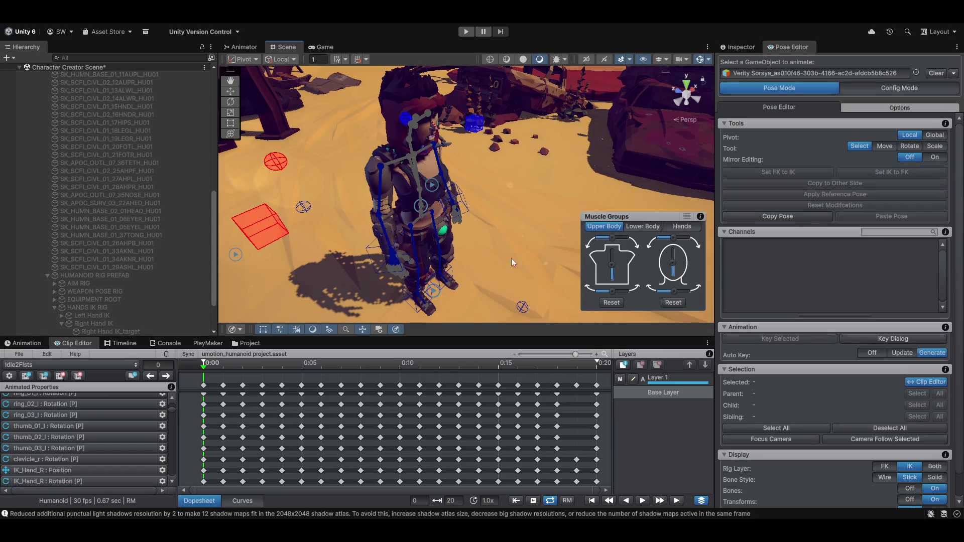
scroll(511, 258, "up", 3)
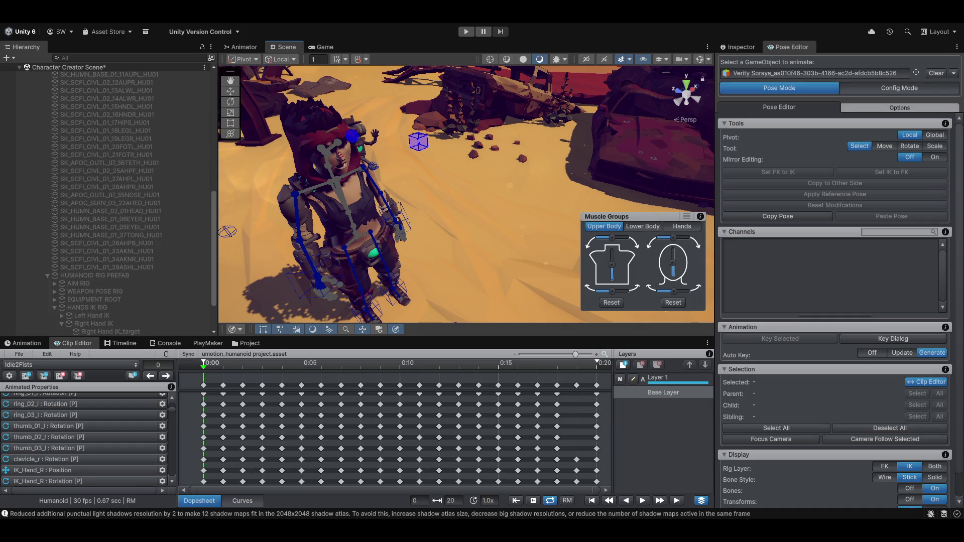
left_click(935, 136)
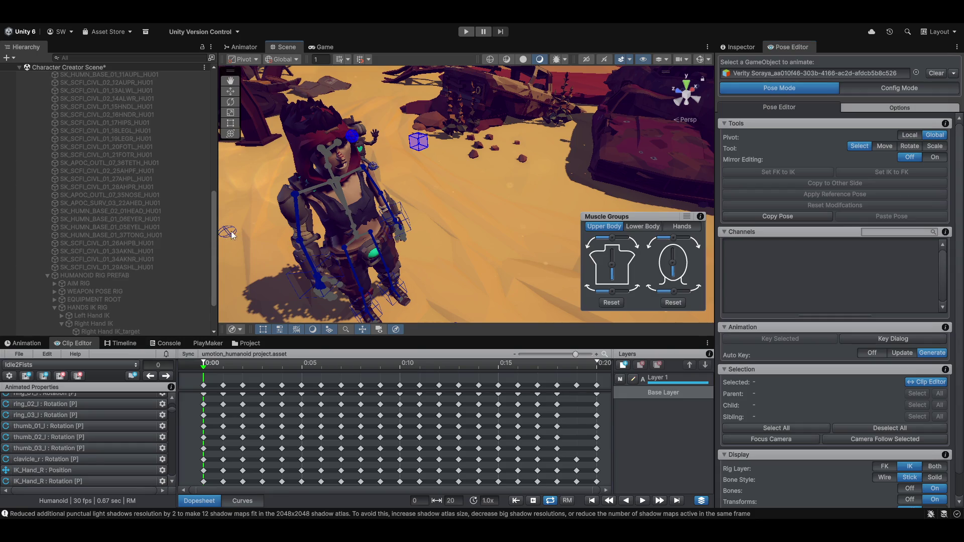
left_click(301, 245)
left_click_drag(393, 201, 397, 160)
left_click(393, 204)
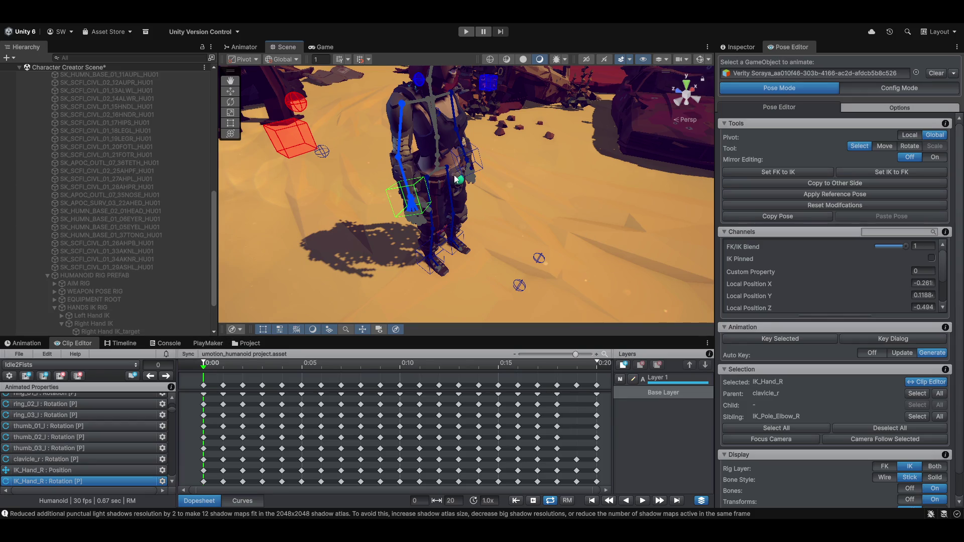
left_click(575, 184)
scroll(527, 237, "up", 3)
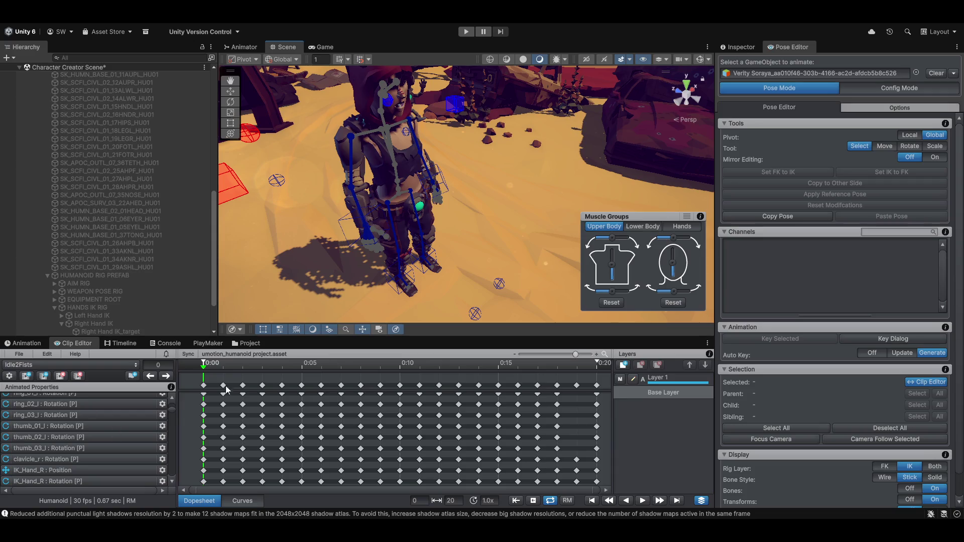
scroll(276, 422, "down", 1)
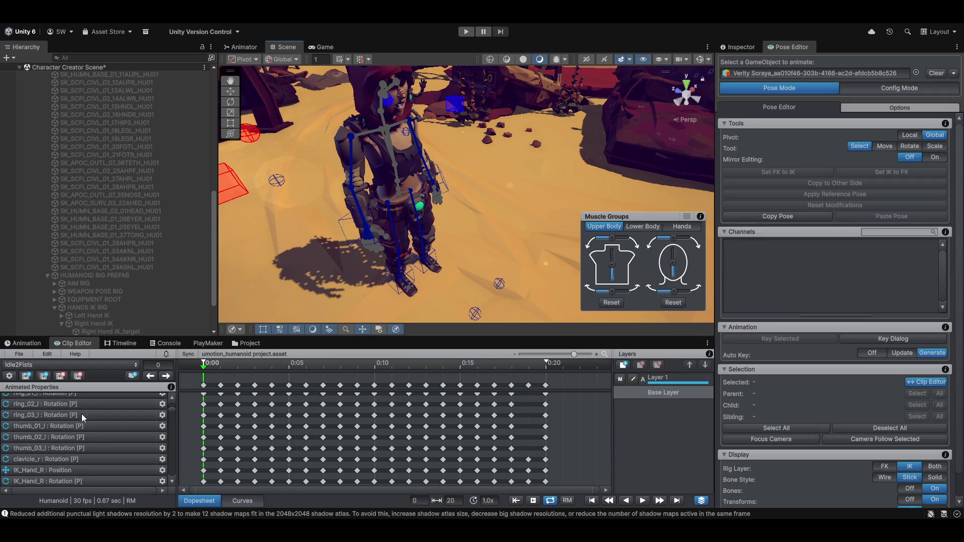
scroll(65, 415, "up", 10)
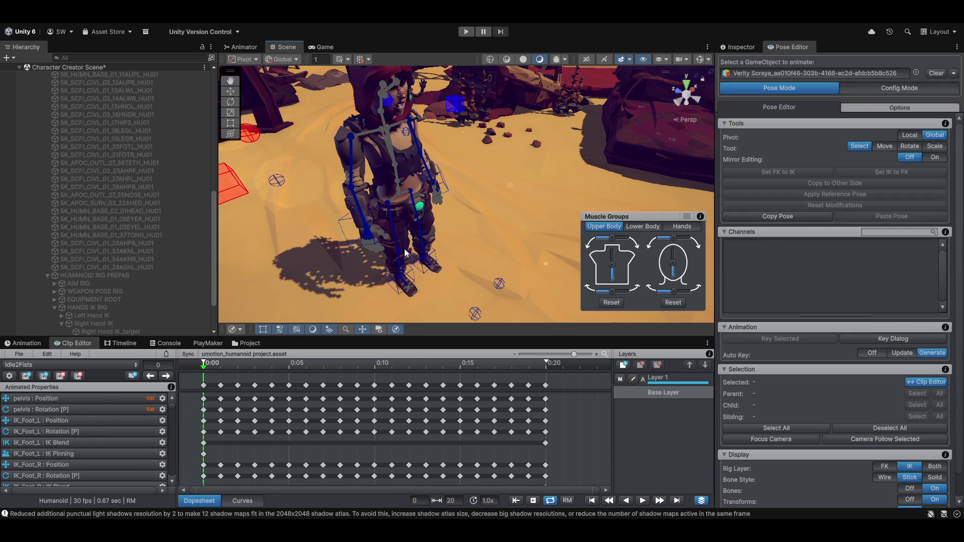
left_click(361, 229)
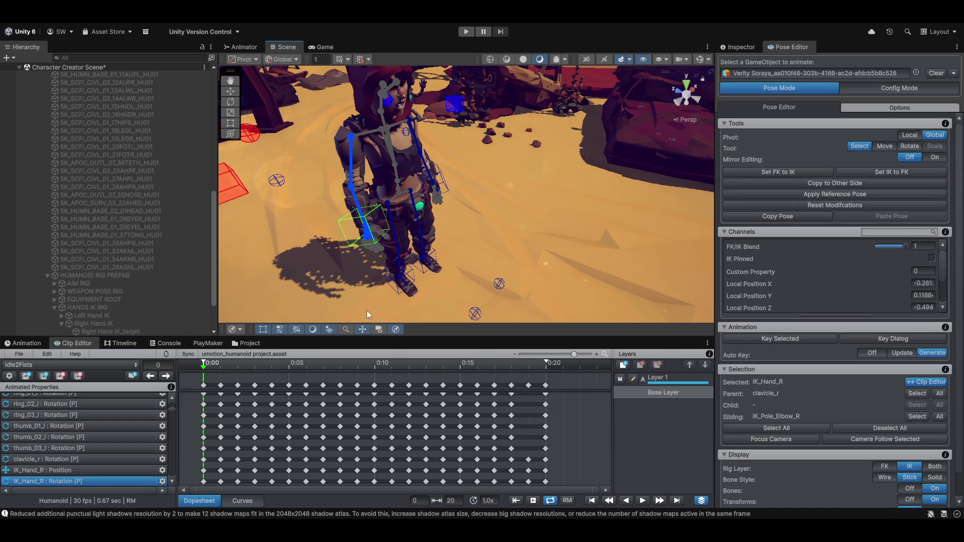
left_click(413, 271)
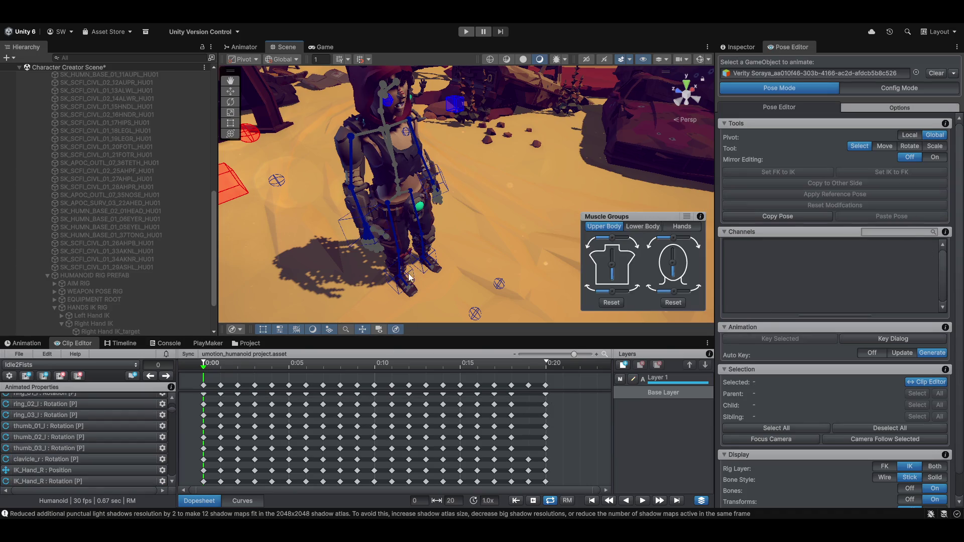
scroll(409, 276, "up", 10)
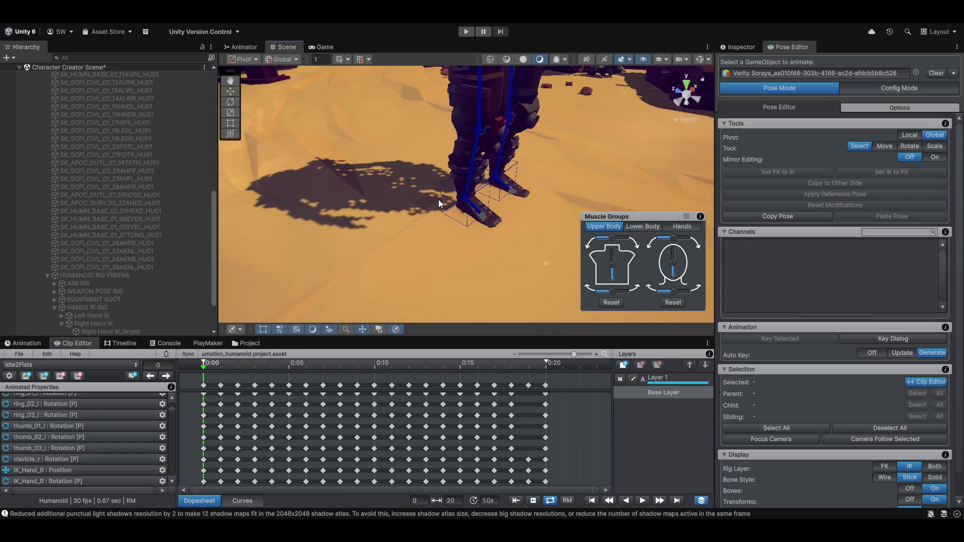
Select and frame both foot IK targets, keeping the feet FK/IK blend at 1, then switch to editing Layer 1
left_click(439, 203)
key("f")
left_click(425, 196, "shift")
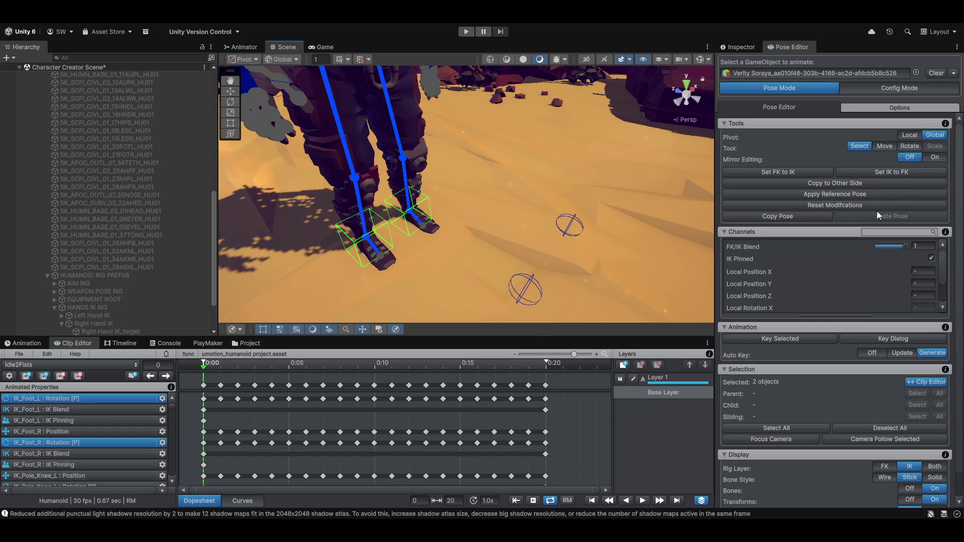
mouse_move(904, 247)
left_mouse_down()
mouse_move(743, 246)
mouse_move(909, 247)
left_mouse_up()
scroll(670, 276, "down", 5)
scroll(566, 285, "down", 5)
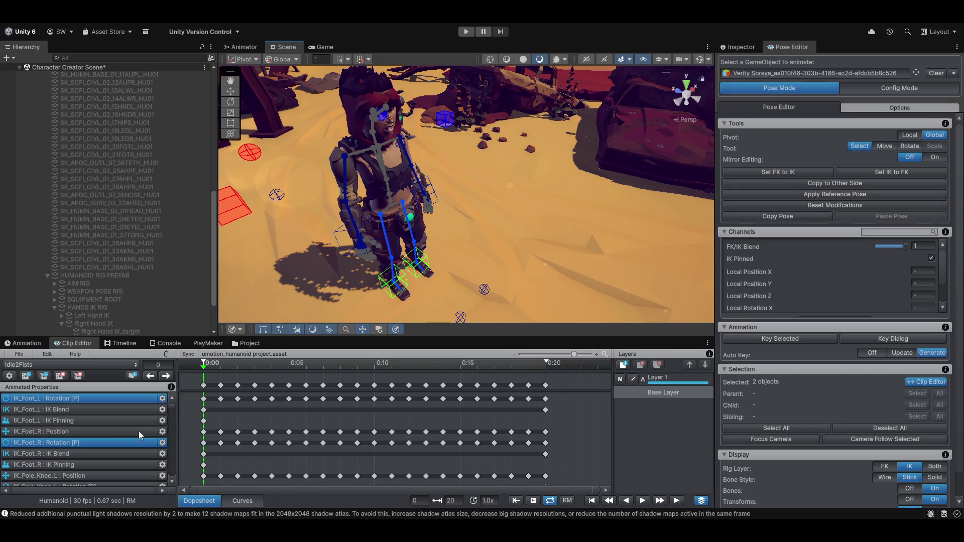
left_click(678, 379)
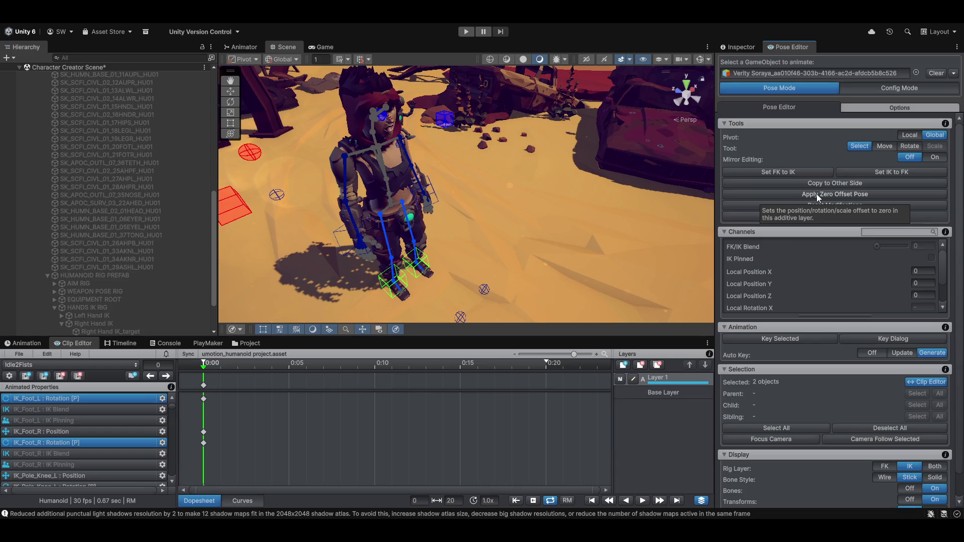
Inspect Layer 1's frame-0 foot IK keys, previewing the pose at frame 13, then clear the selection
left_click(816, 194)
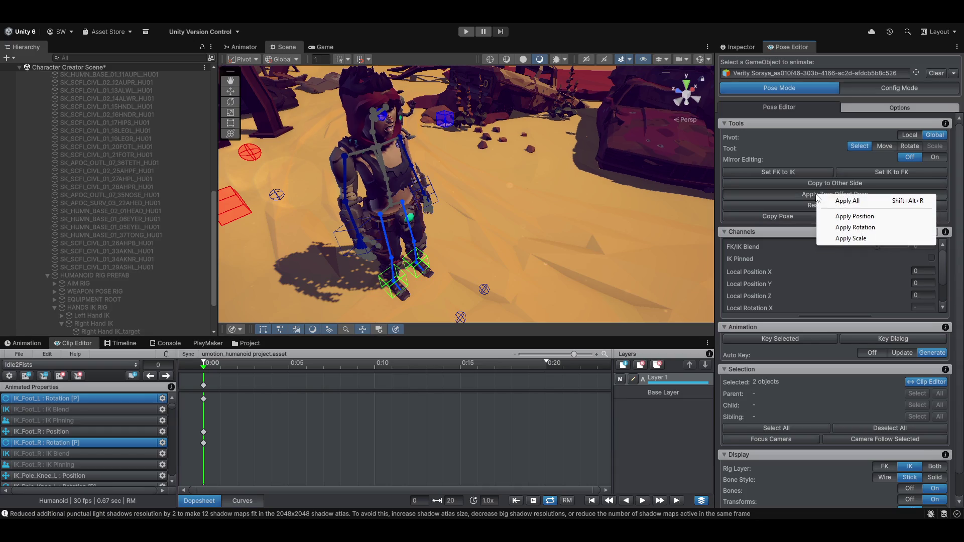
left_click(860, 201)
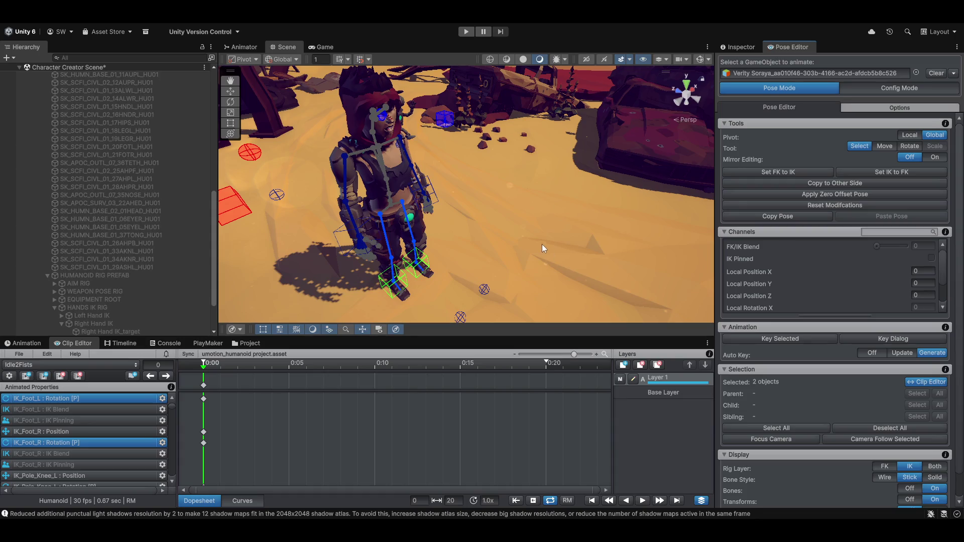
key("f")
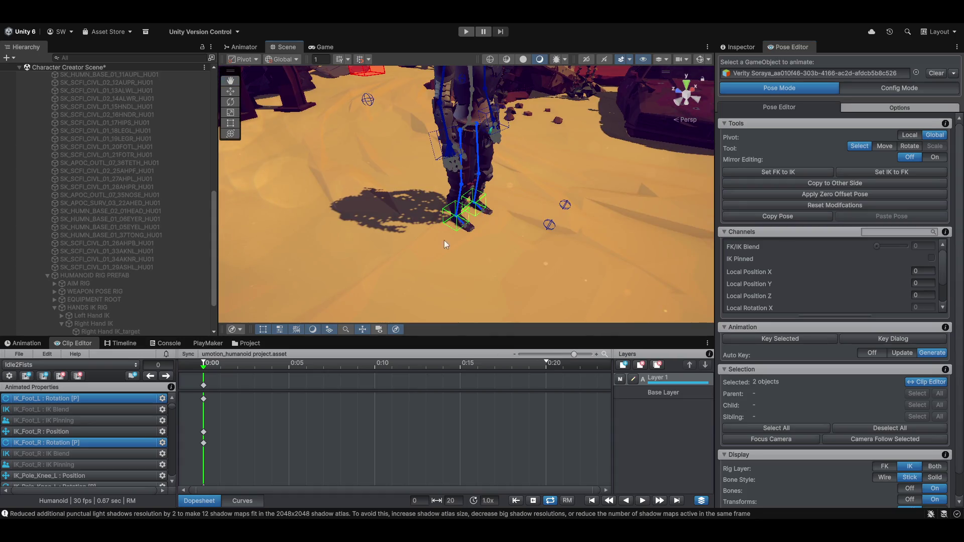
scroll(444, 240, "down", 3)
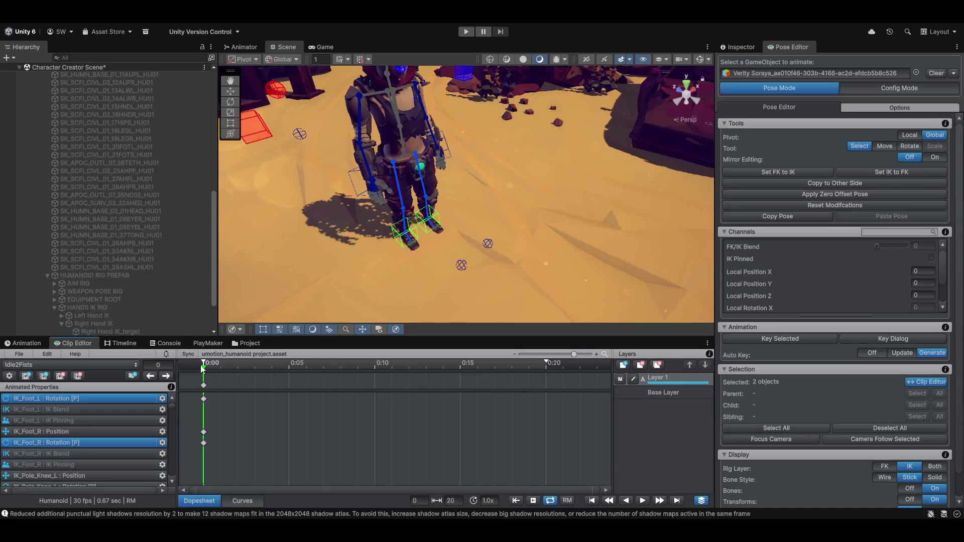
mouse_move(202, 368)
left_mouse_down()
mouse_move(426, 367)
mouse_move(203, 368)
left_mouse_up()
left_click(403, 149)
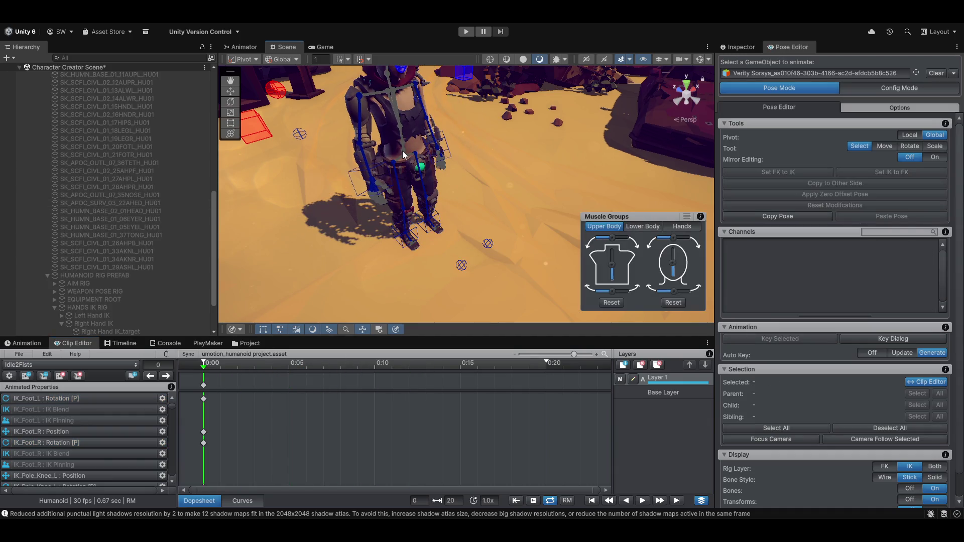
Set the Pose Editor's Display Bone Style to Solid and orbit to see the whole character
scroll(42, 425, "up", 2)
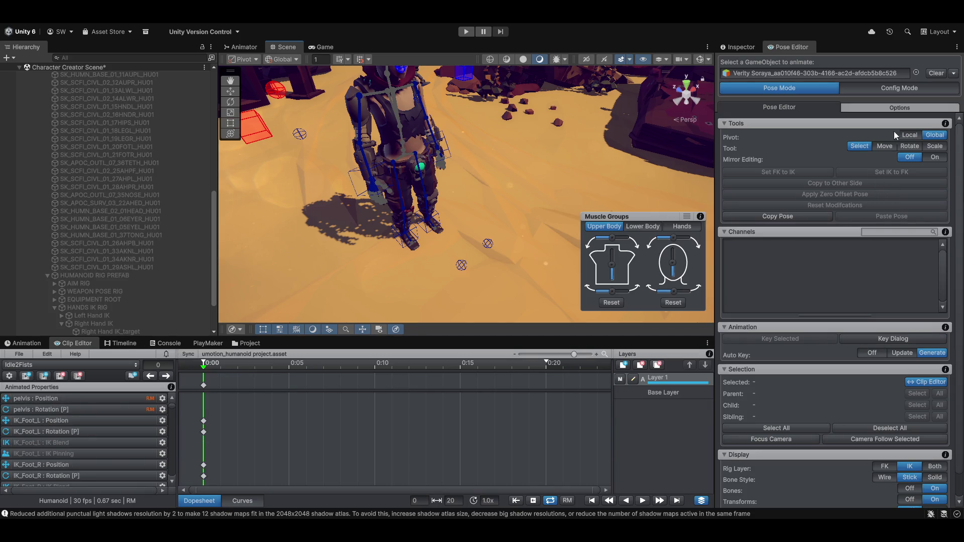
scroll(840, 402, "down", 1)
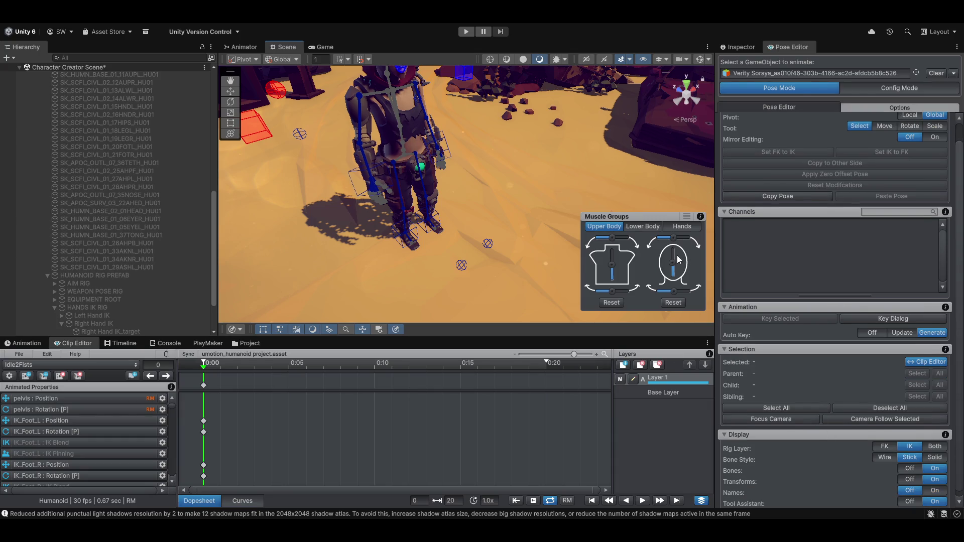
scroll(822, 413, "down", 1)
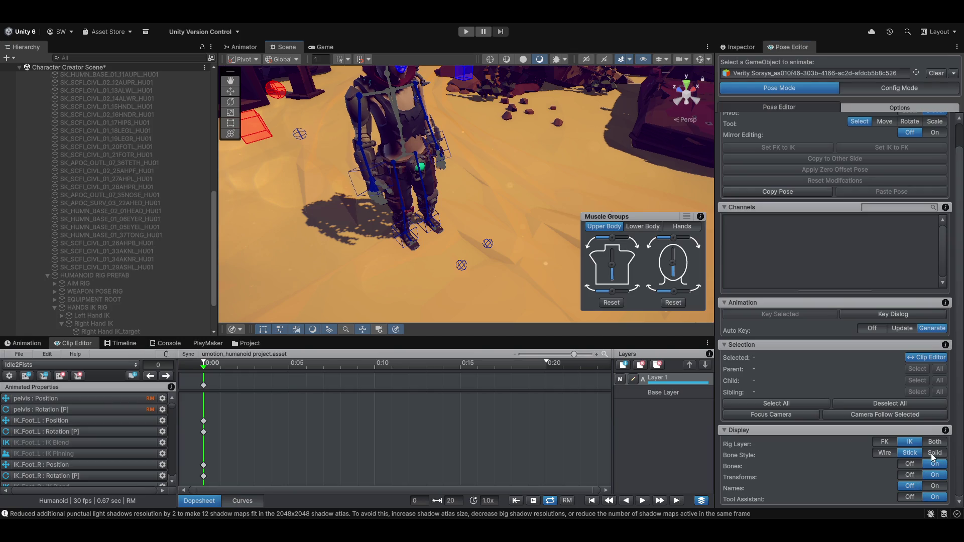
left_click(930, 453)
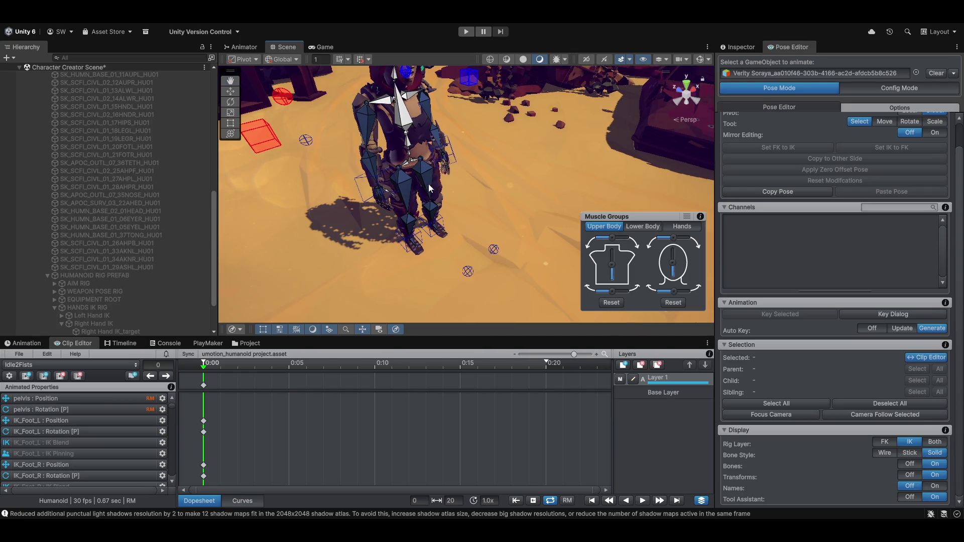
left_click_drag(428, 184, 434, 205)
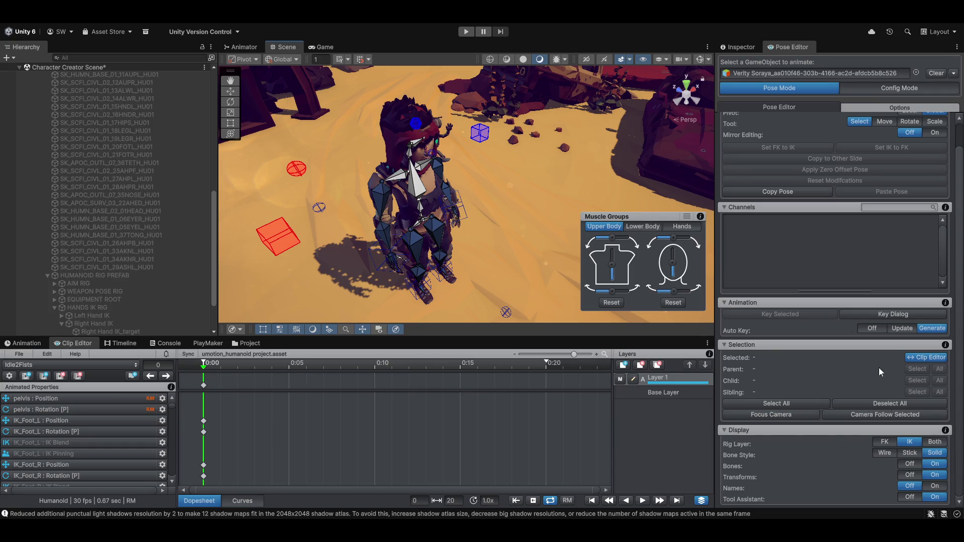
Set Bone Style back to Stick, then select the pelvis rotation and position tracks for the Move tool
left_click(797, 403)
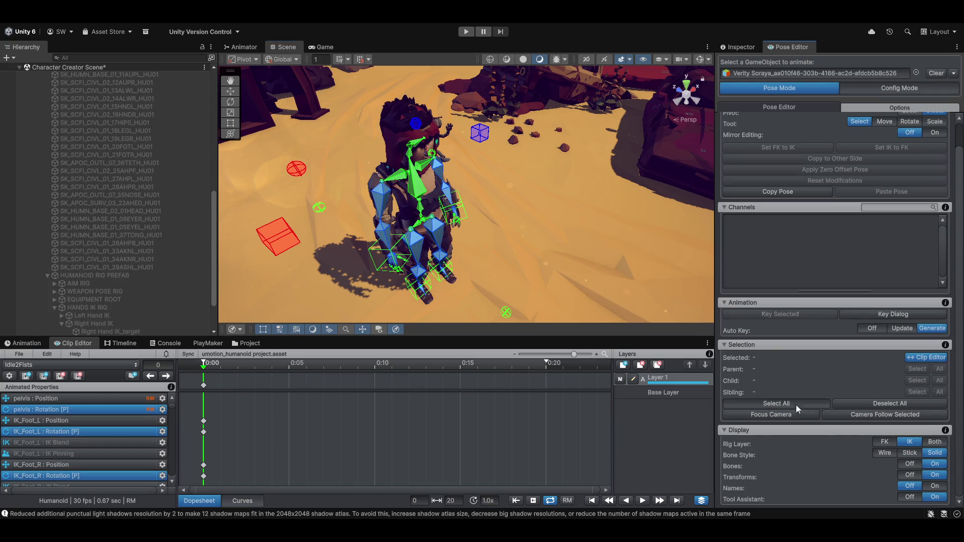
key("f")
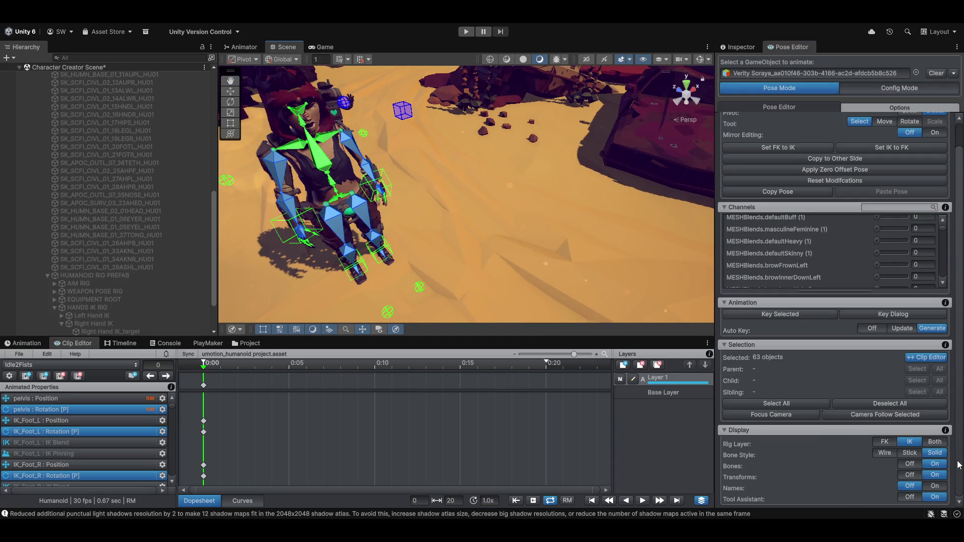
left_click(910, 452)
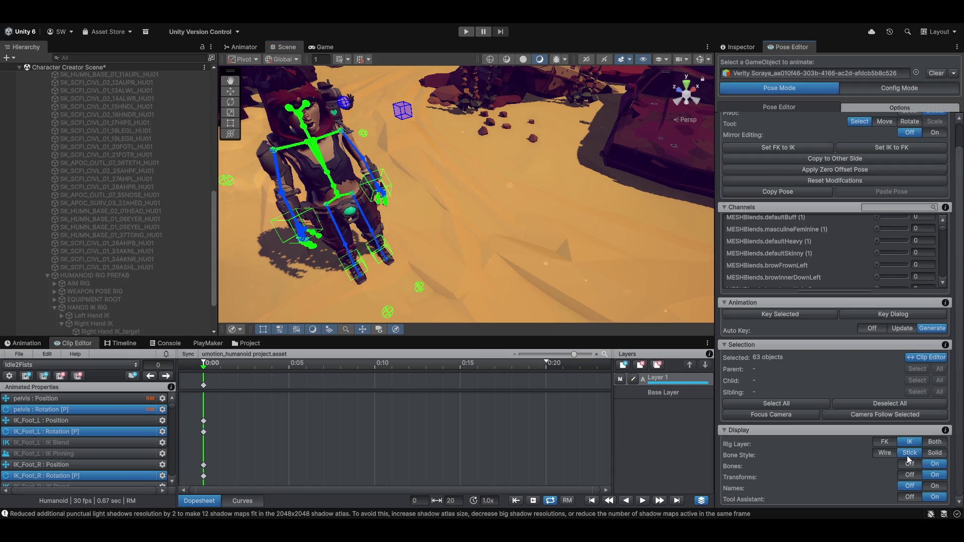
left_click(413, 212)
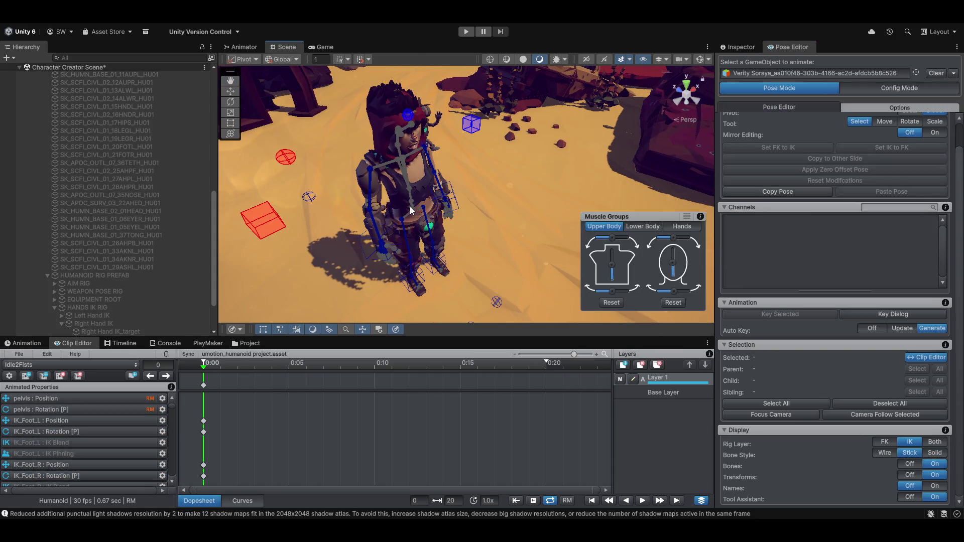
left_click(68, 409)
left_click(109, 398)
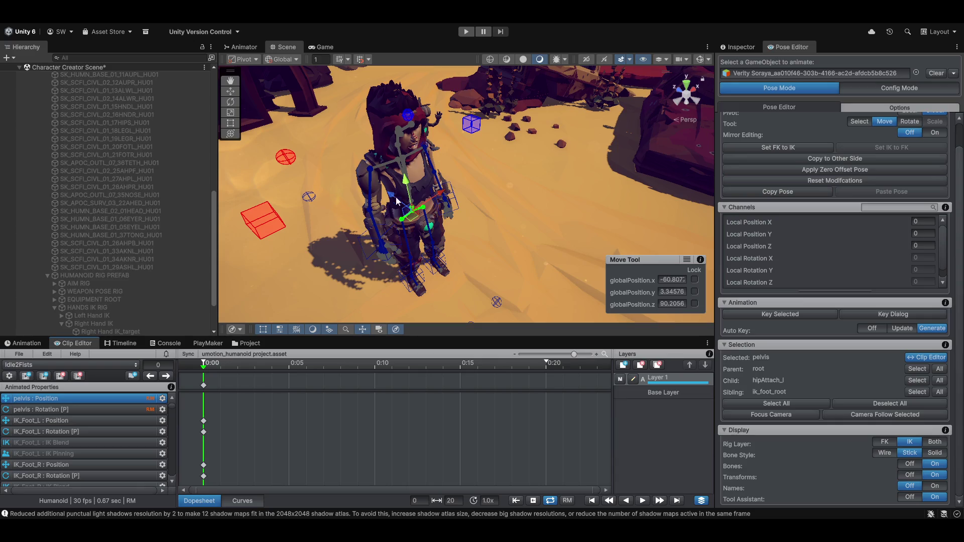
left_click_drag(413, 177, 471, 183)
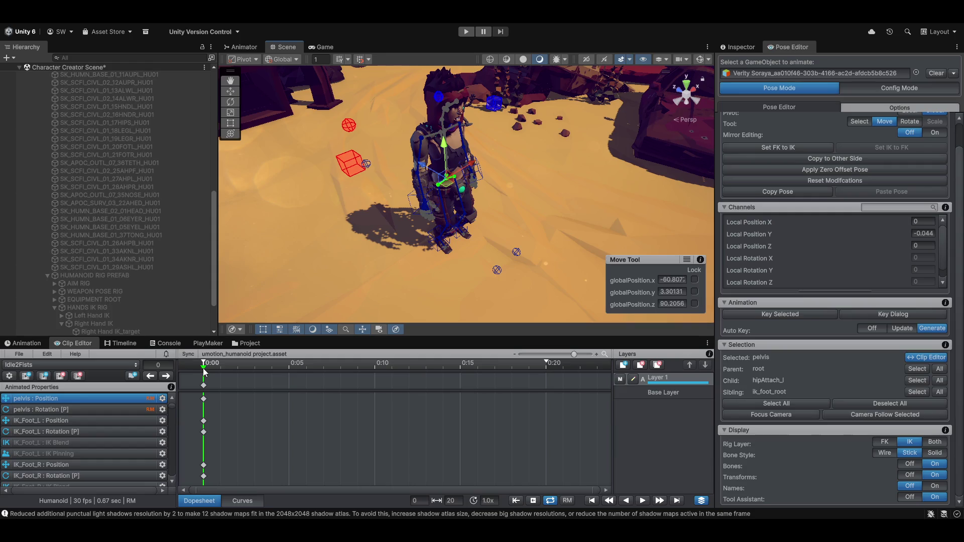
mouse_move(202, 368)
left_mouse_down()
mouse_move(336, 366)
mouse_move(248, 358)
mouse_move(203, 366)
left_mouse_up()
mouse_move(481, 168)
left_mouse_down()
mouse_move(429, 220)
mouse_move(486, 173)
mouse_move(502, 264)
left_mouse_up()
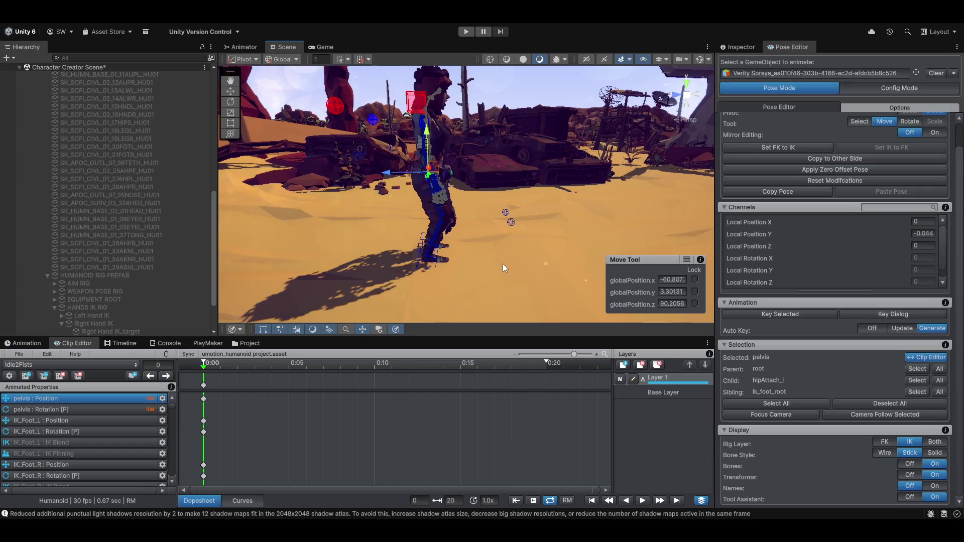
key("ctrl+z")
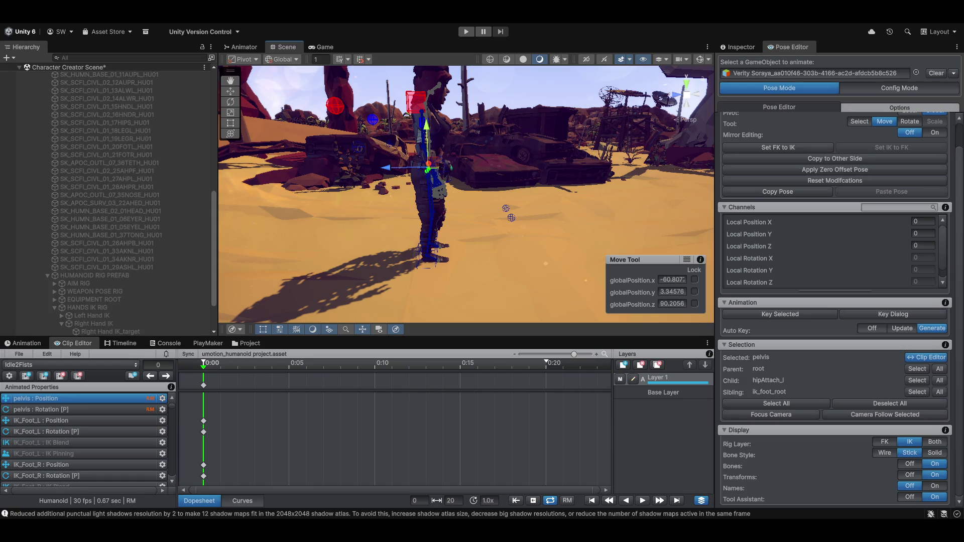
mouse_move(589, 145)
left_mouse_down()
mouse_move(529, 177)
mouse_move(513, 205)
mouse_move(436, 225)
mouse_move(414, 207)
mouse_move(466, 224)
left_mouse_up()
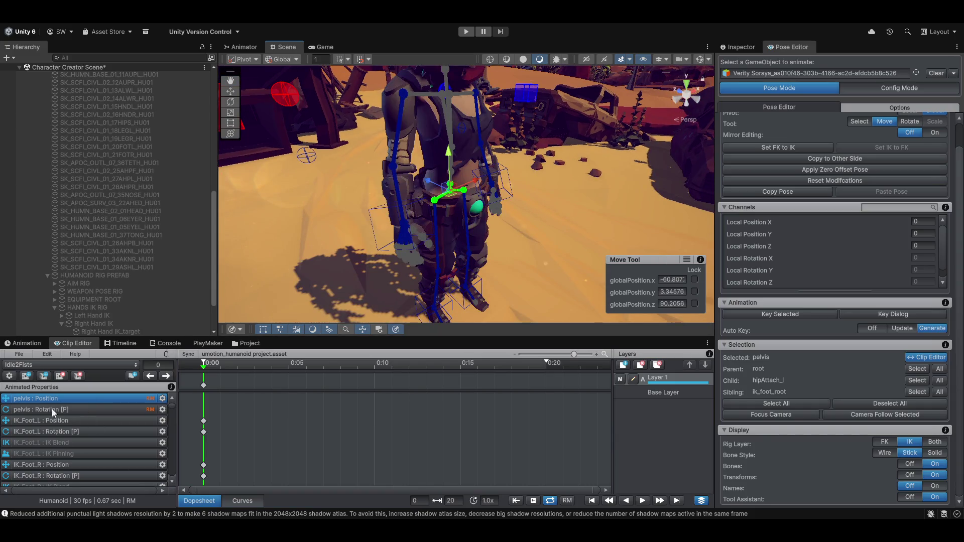
left_click(164, 399)
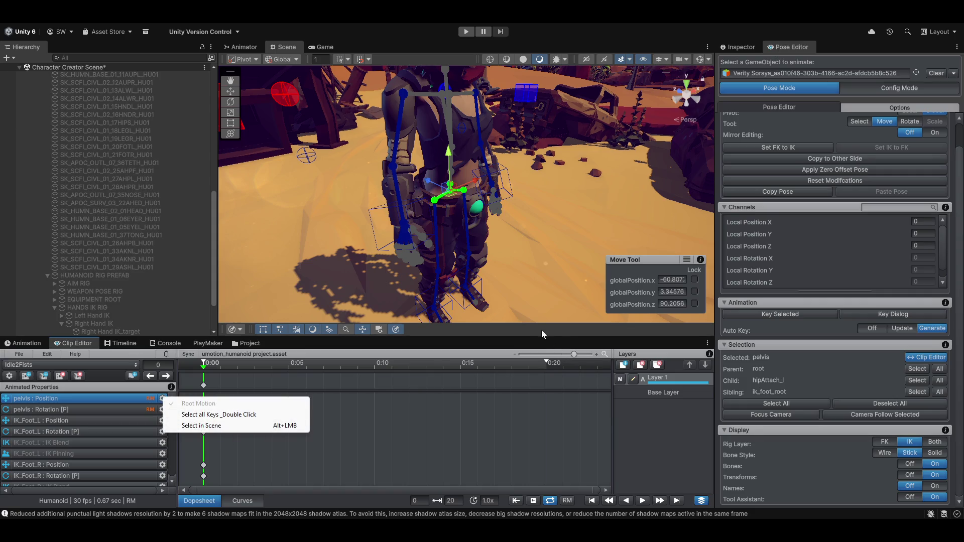
left_click(619, 450)
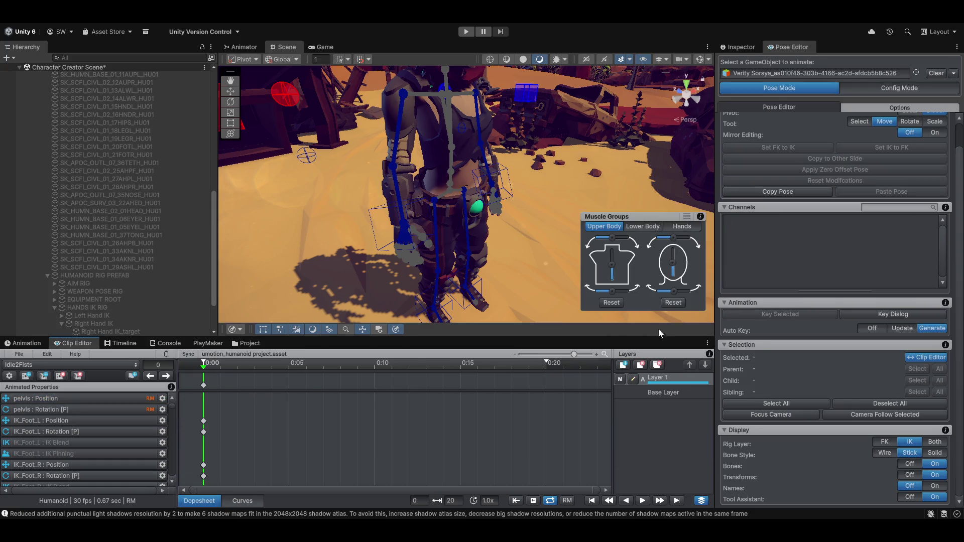
scroll(345, 298, "up", 2)
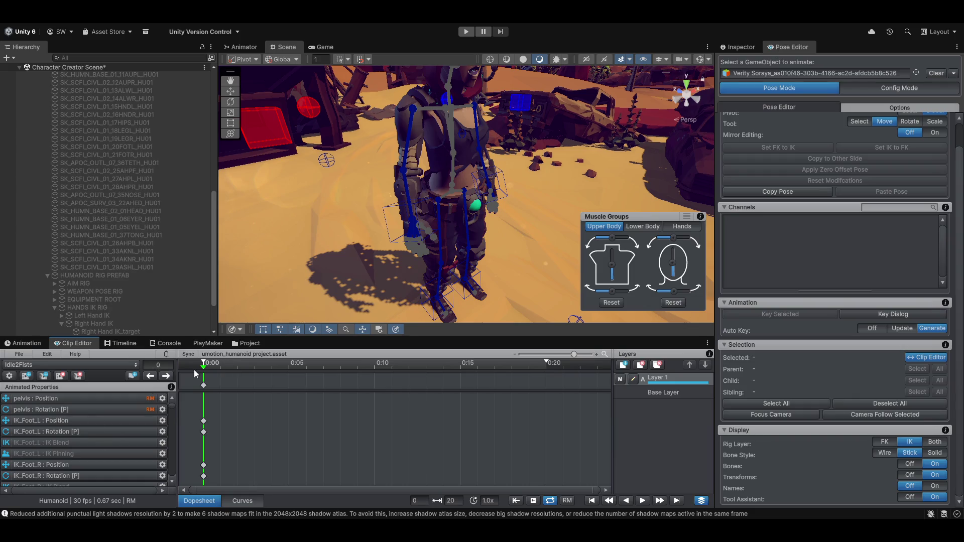
mouse_move(204, 366)
left_mouse_down()
mouse_move(408, 374)
mouse_move(117, 353)
left_mouse_up()
mouse_move(434, 243)
left_mouse_down()
mouse_move(361, 200)
mouse_move(363, 267)
mouse_move(443, 329)
mouse_move(442, 264)
left_mouse_up()
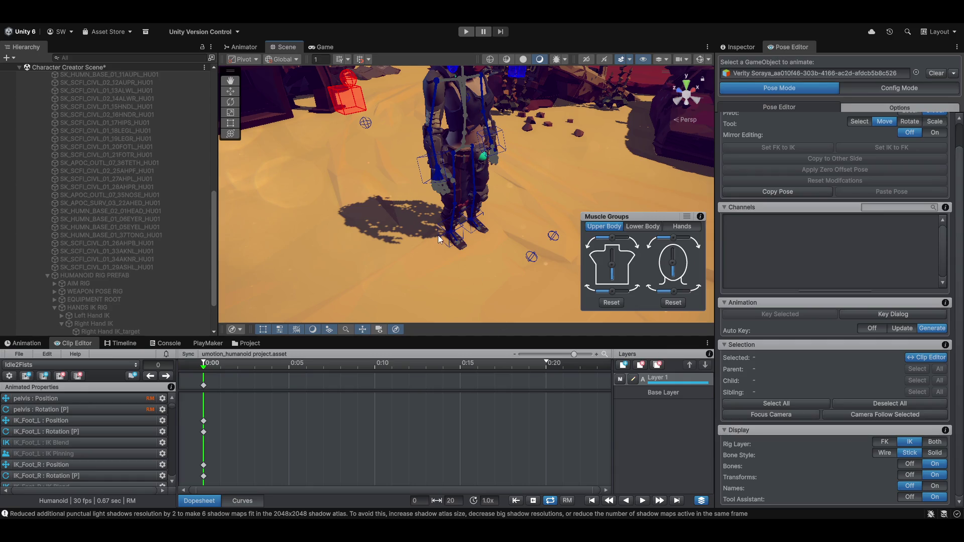
scroll(430, 223, "up", 3)
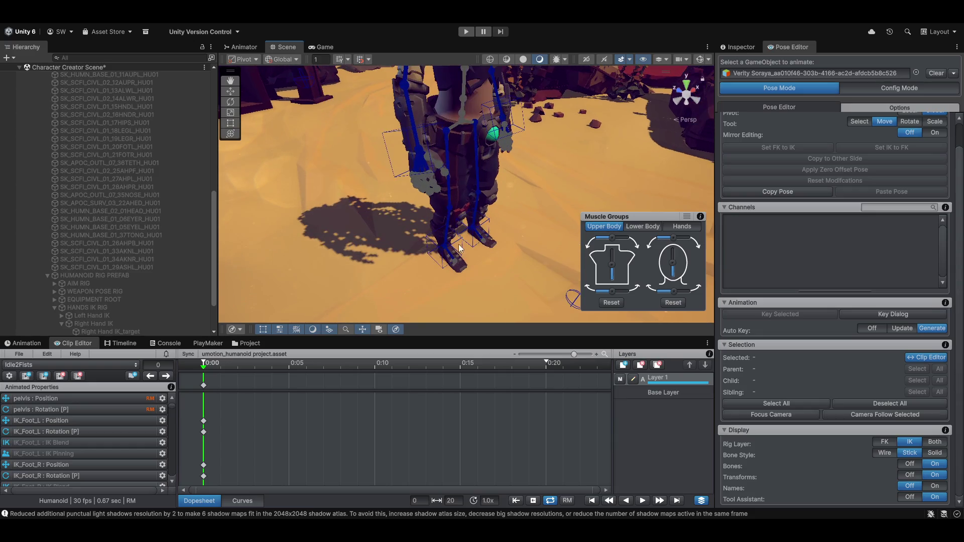
left_click(427, 245)
scroll(418, 195, "up", 10)
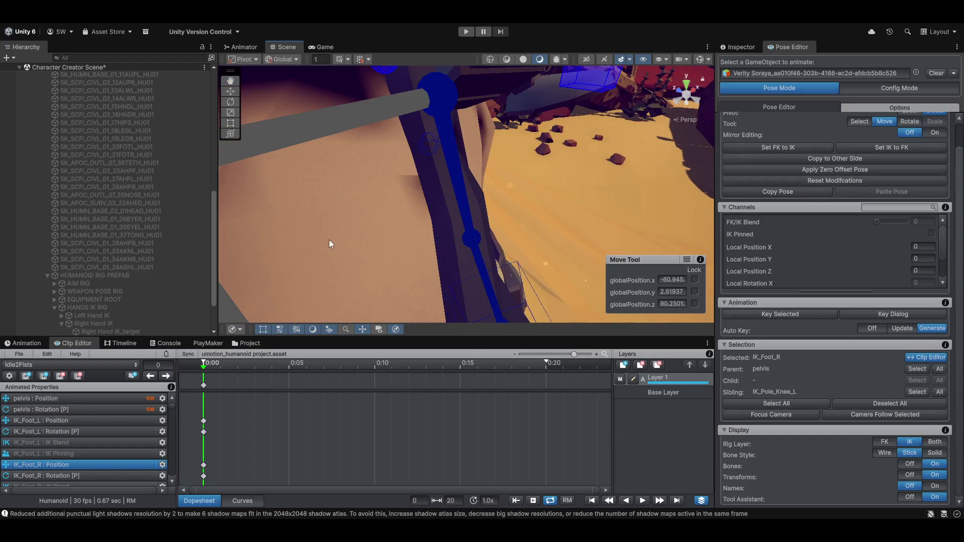
scroll(370, 191, "down", 5)
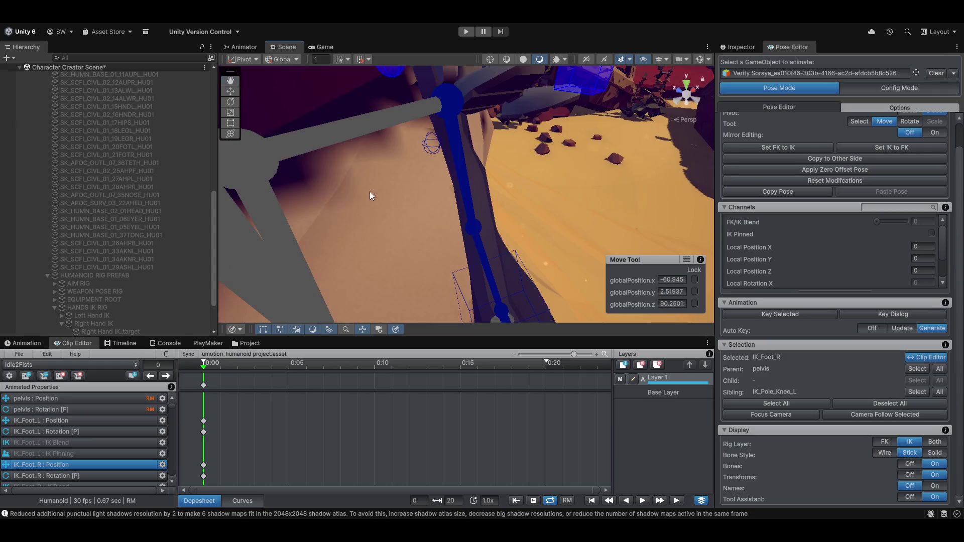
left_click(443, 152)
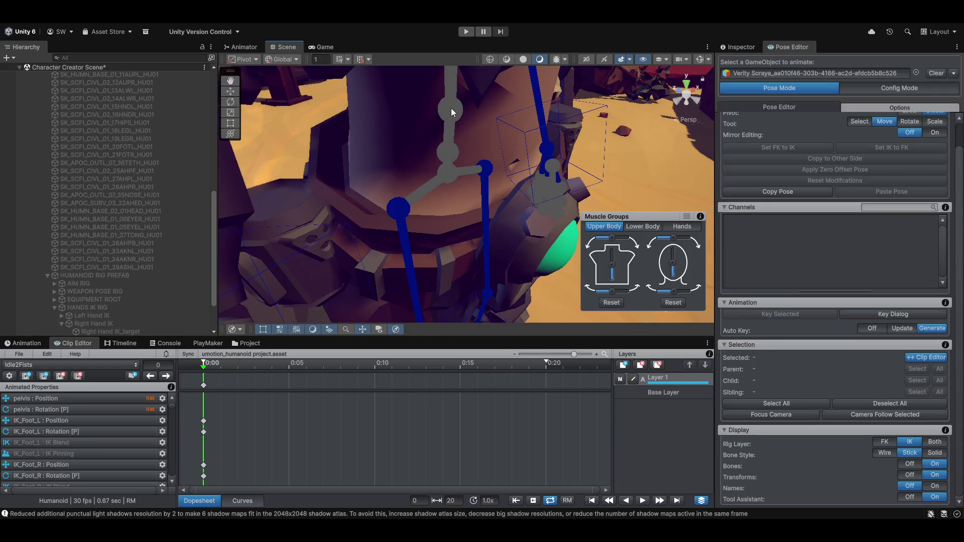
scroll(414, 186, "down", 3)
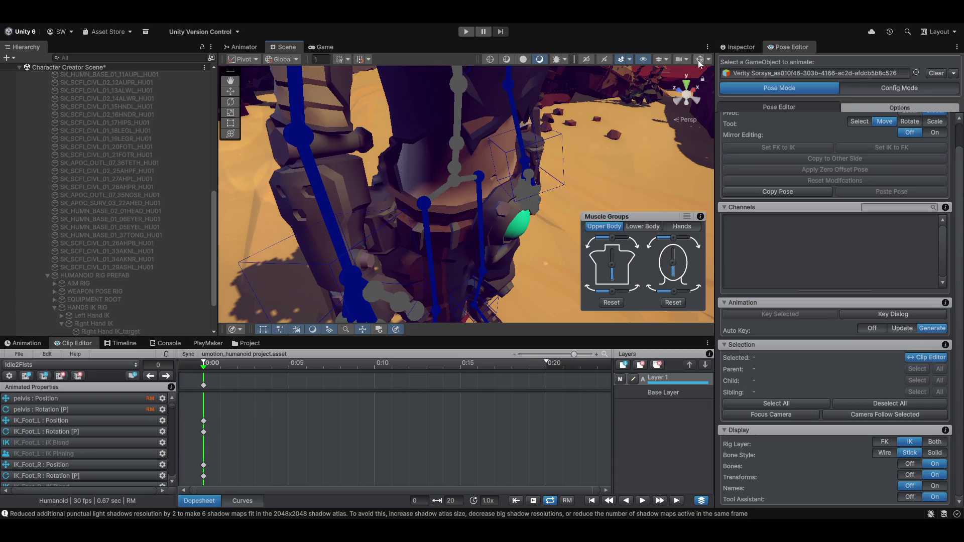
scroll(401, 192, "down", 5)
scroll(77, 149, "up", 5)
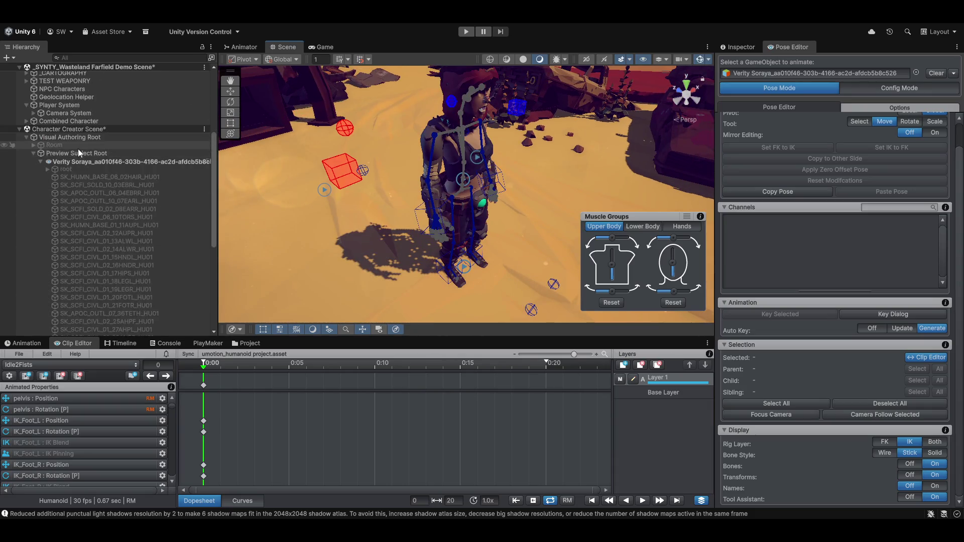
Browse the Hierarchy, then expand the Clip Editor's clip dropdown to list the project's animations
scroll(77, 149, "up", 4)
left_click_drag(522, 216, 510, 156)
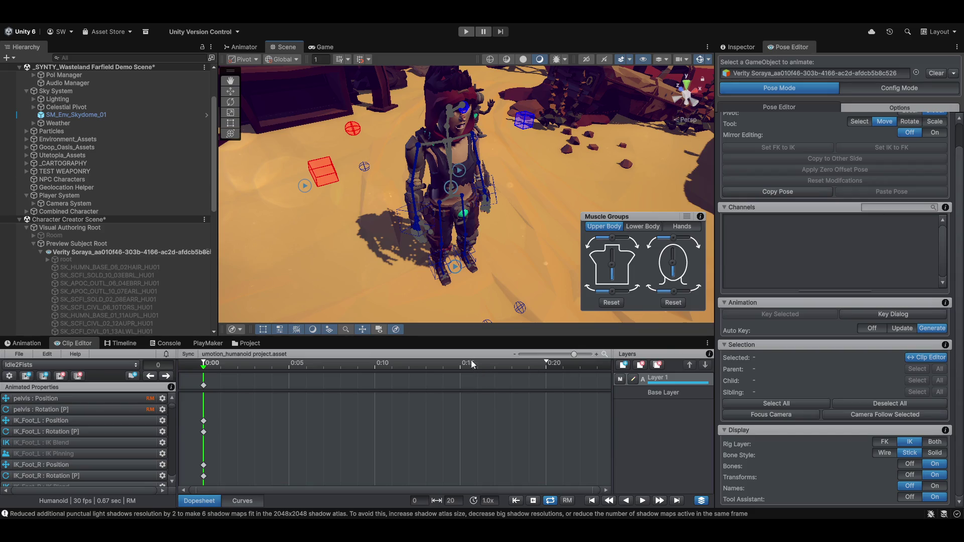
scroll(90, 256, "down", 5)
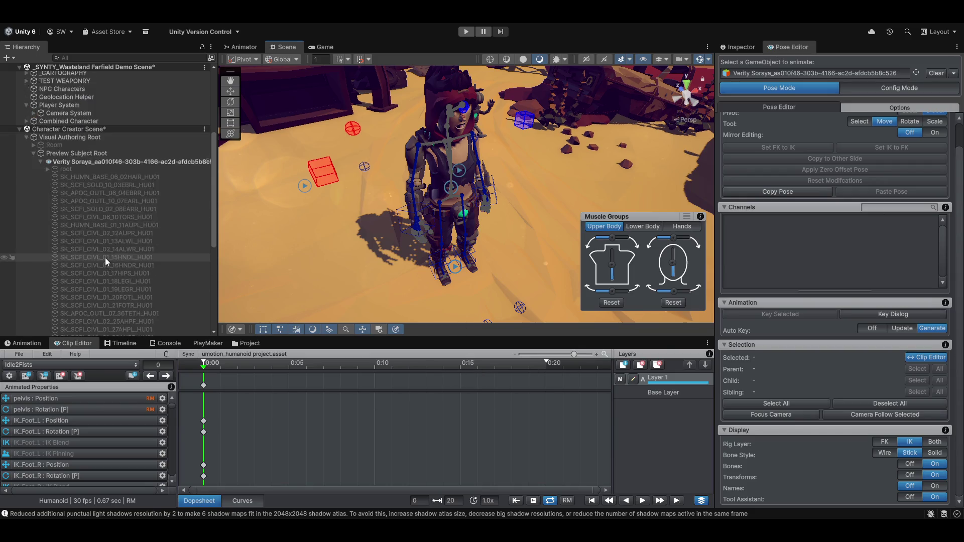
scroll(104, 257, "down", 10)
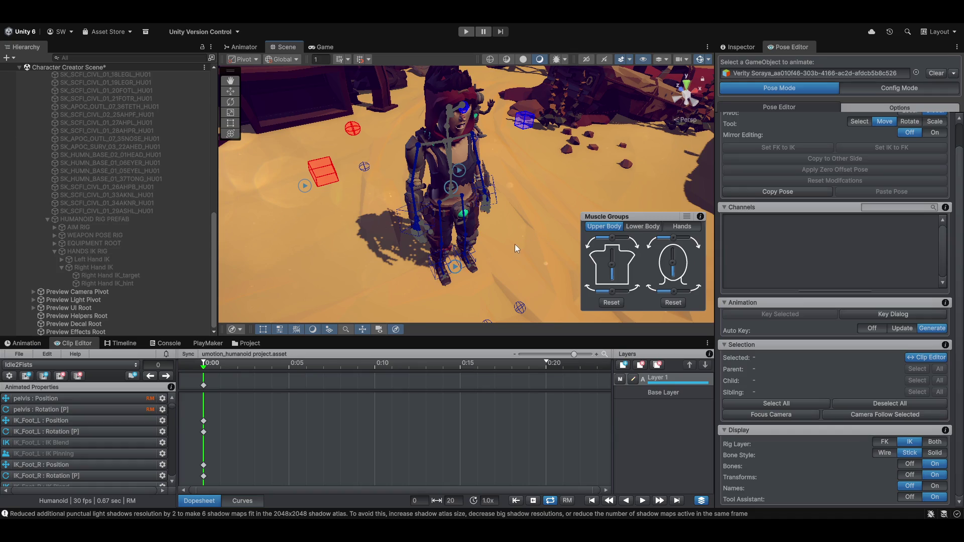
scroll(107, 211, "up", 15)
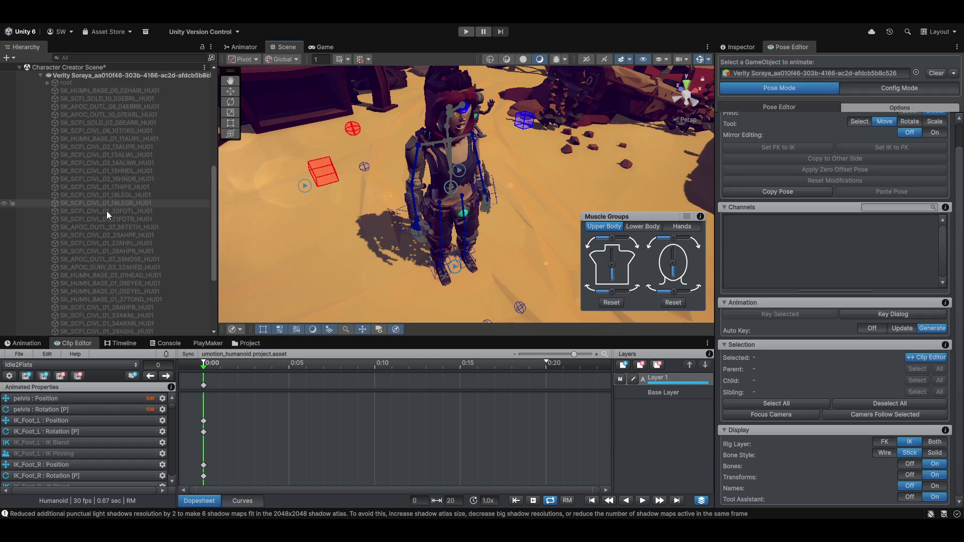
scroll(172, 222, "down", 5)
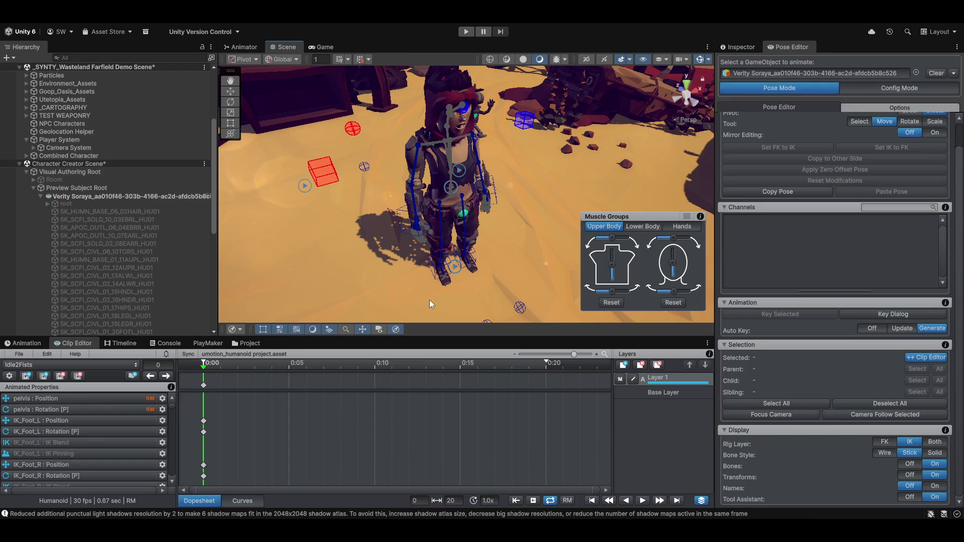
left_click(68, 362)
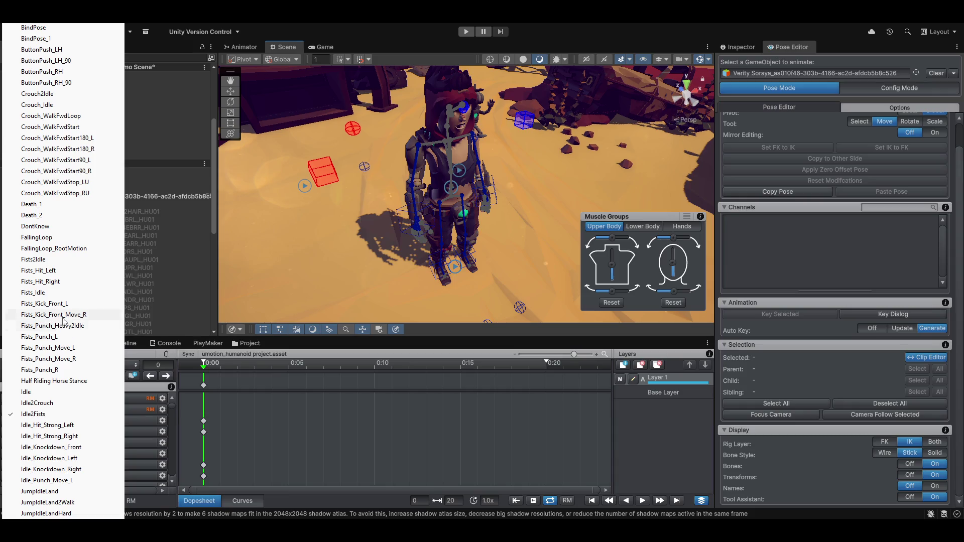
Load Fists_Punch_L and scrub its early frames to preview the punch
left_click(46, 342)
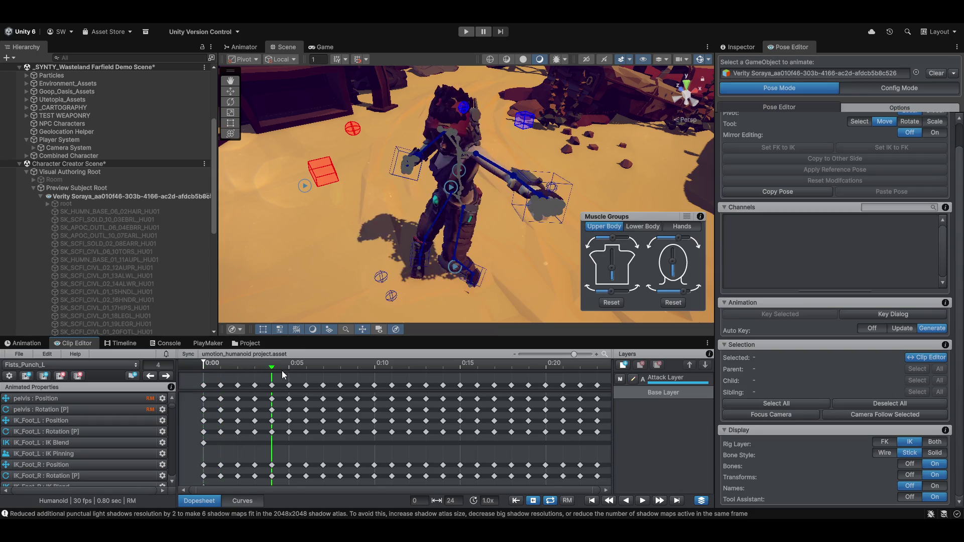
mouse_move(281, 370)
left_mouse_down()
mouse_move(358, 371)
mouse_move(293, 351)
mouse_move(196, 353)
mouse_move(462, 356)
mouse_move(233, 338)
mouse_move(449, 347)
mouse_move(29, 306)
left_mouse_up()
left_click_drag(380, 203, 397, 127)
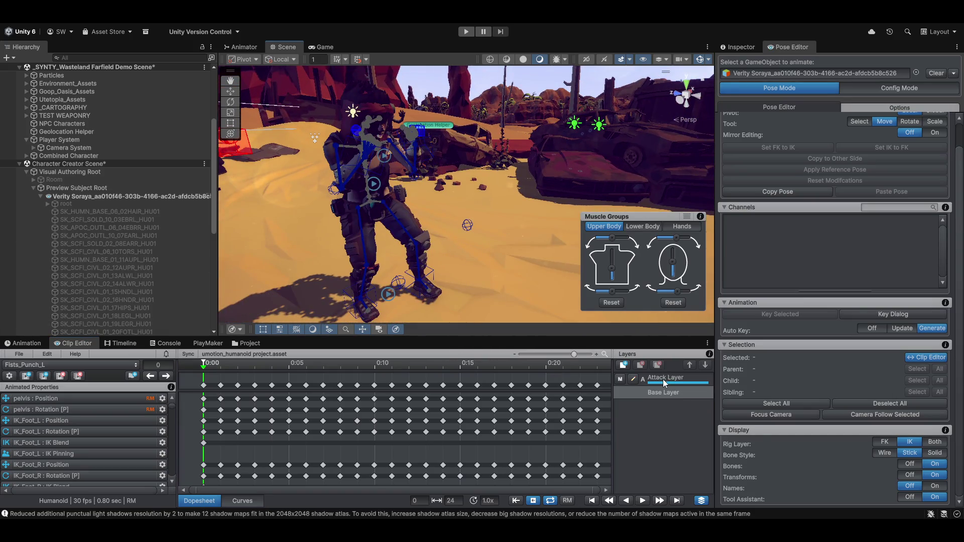
Make the Attack Layer active, preview frames around 7, and toggle the layer's mute button
left_click(666, 379)
scroll(290, 435, "down", 5)
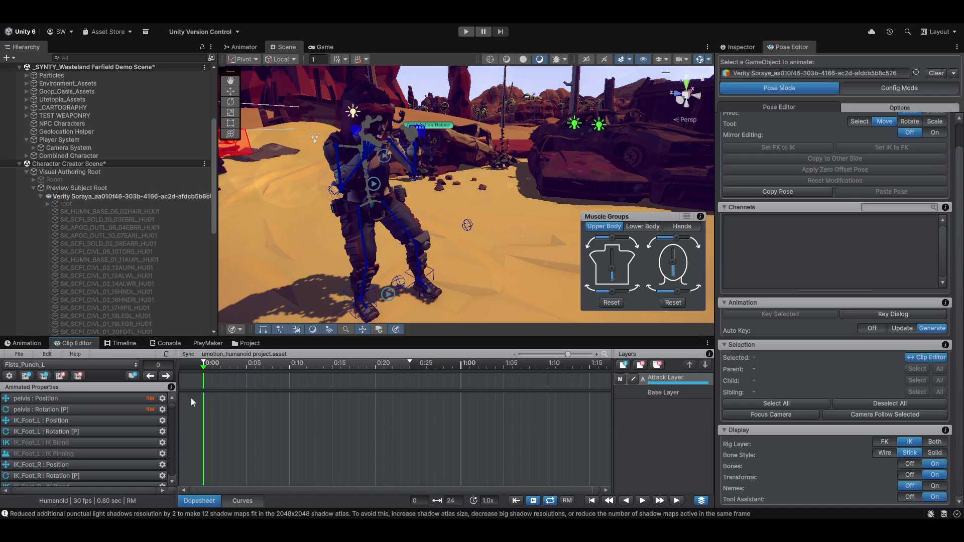
mouse_move(171, 407)
left_mouse_down()
mouse_move(174, 462)
mouse_move(174, 448)
mouse_move(297, 289)
left_mouse_up()
scroll(251, 427, "up", 5)
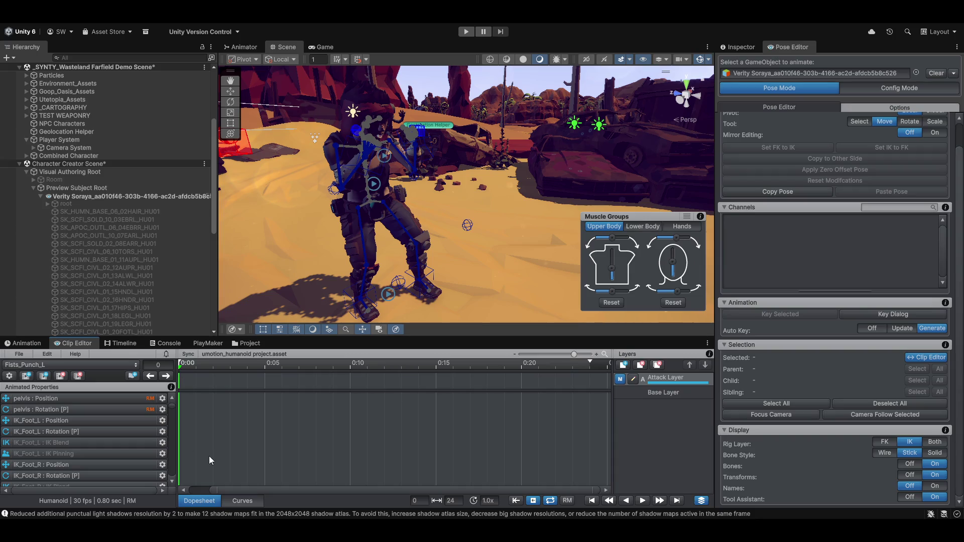
scroll(209, 456, "down", 1)
mouse_move(204, 368)
left_mouse_down()
mouse_move(335, 365)
mouse_move(278, 363)
mouse_move(324, 360)
mouse_move(592, 370)
mouse_move(106, 346)
left_mouse_up()
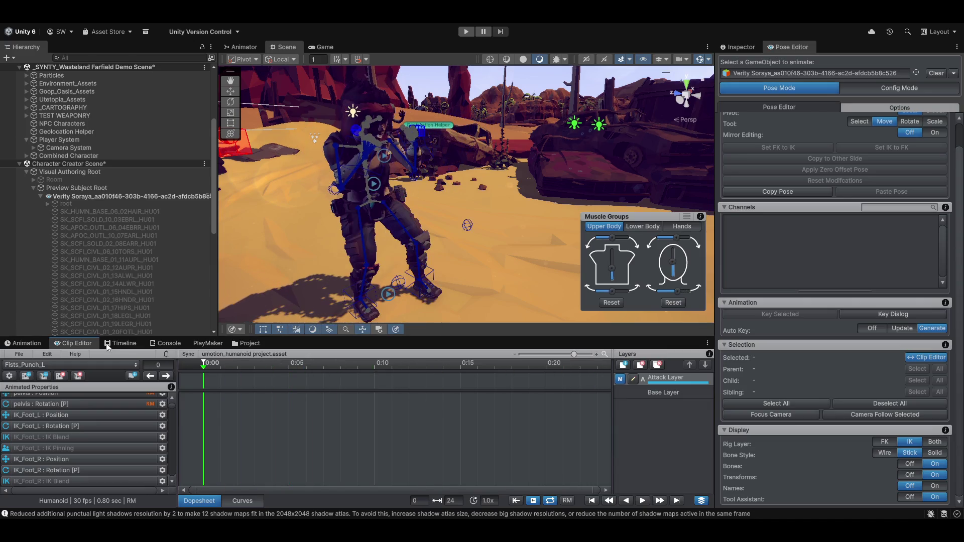
left_click(620, 379)
mouse_move(227, 370)
left_mouse_down()
mouse_move(512, 368)
mouse_move(194, 357)
mouse_move(415, 355)
mouse_move(25, 327)
left_mouse_up()
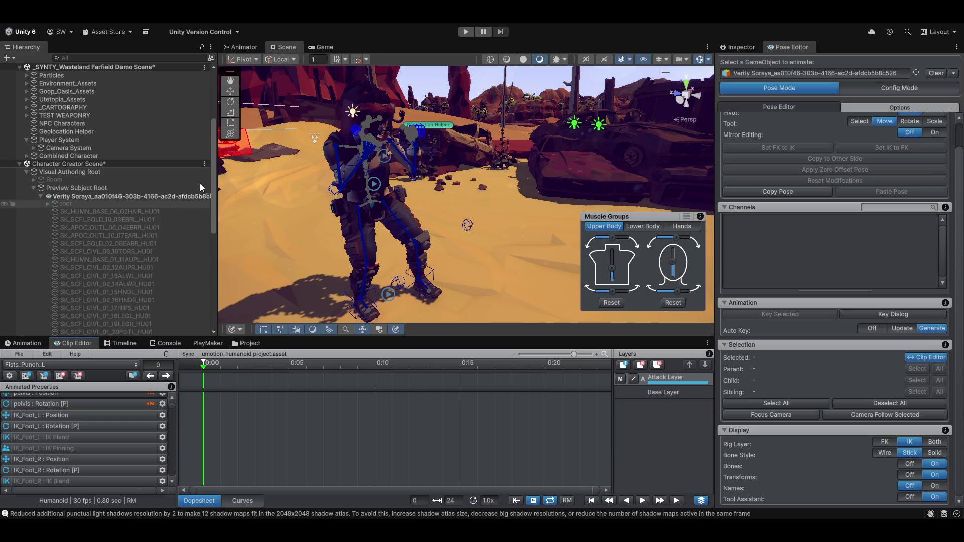
mouse_move(261, 211)
left_mouse_down()
mouse_move(337, 257)
mouse_move(408, 253)
mouse_move(394, 262)
left_mouse_up()
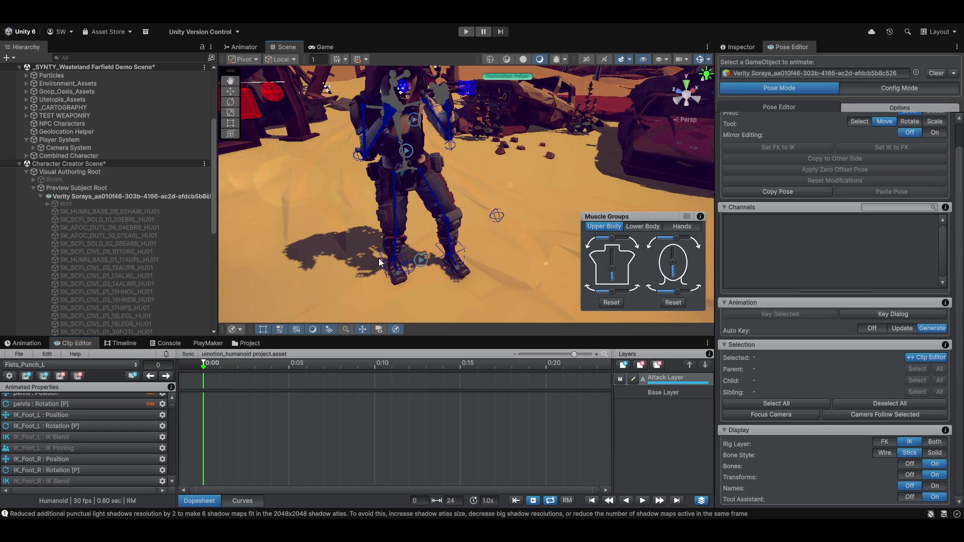
On the Base Layer, set both feet's IK to Pinned and confirm converting the keys
left_click(383, 258)
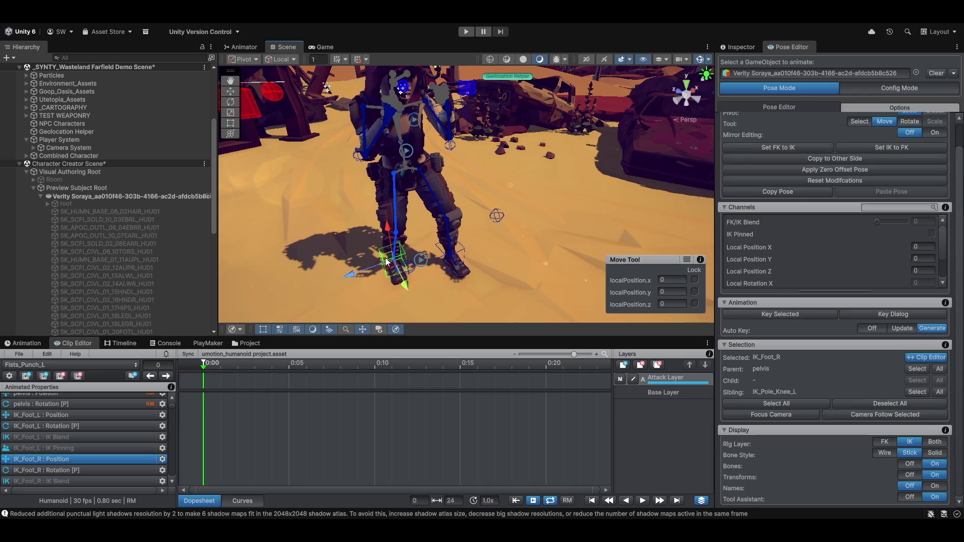
left_click(442, 251, "shift")
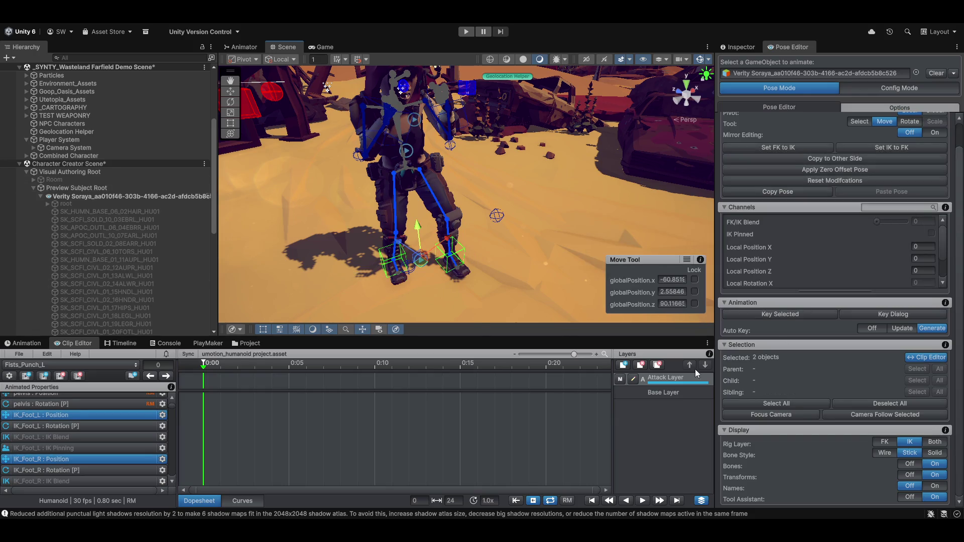
left_click(678, 394)
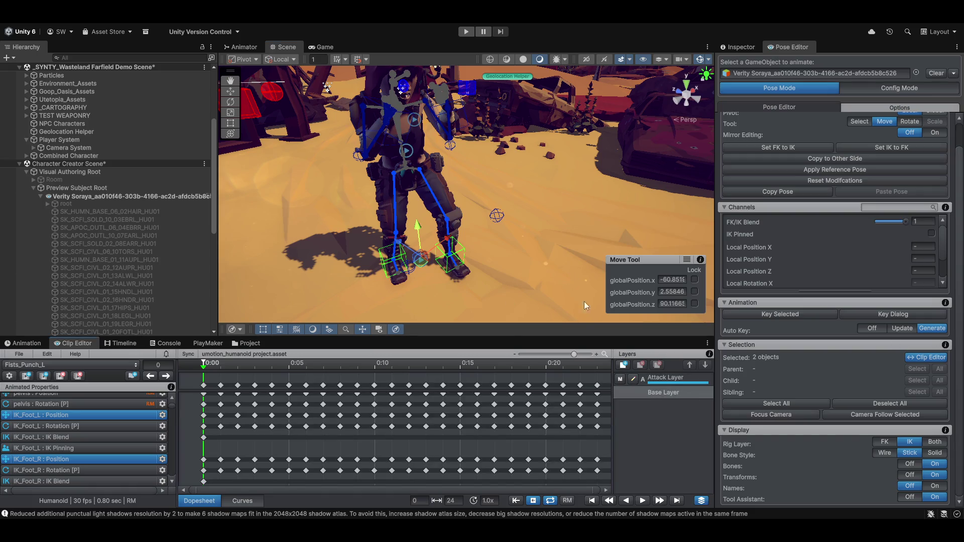
left_click(932, 233)
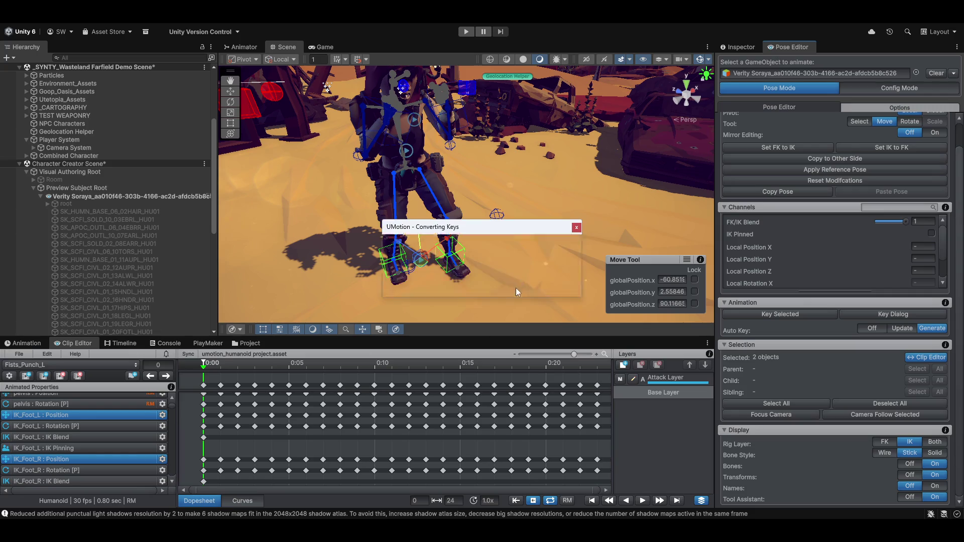
left_click(517, 285)
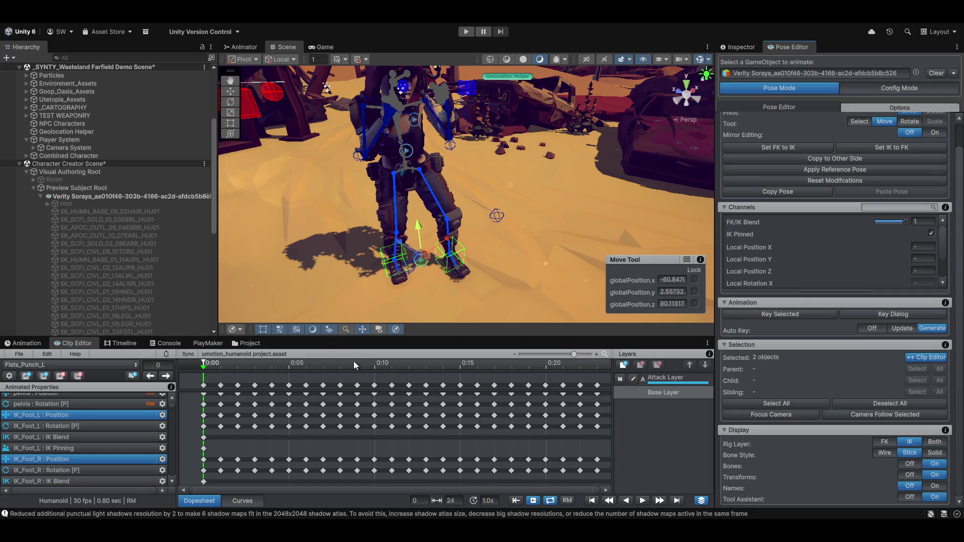
Play back the punch from frame 1 to check that the feet stay pinned
left_click(216, 370)
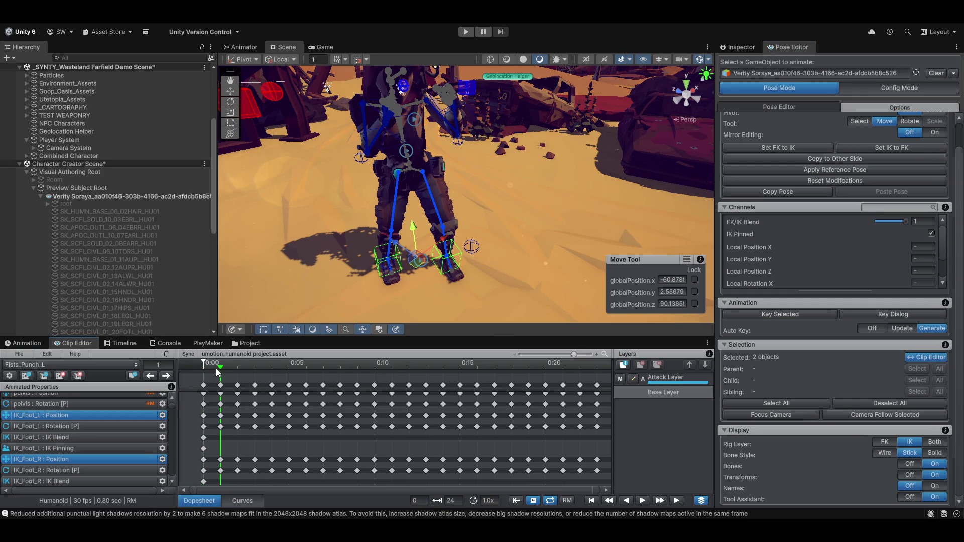
key("space")
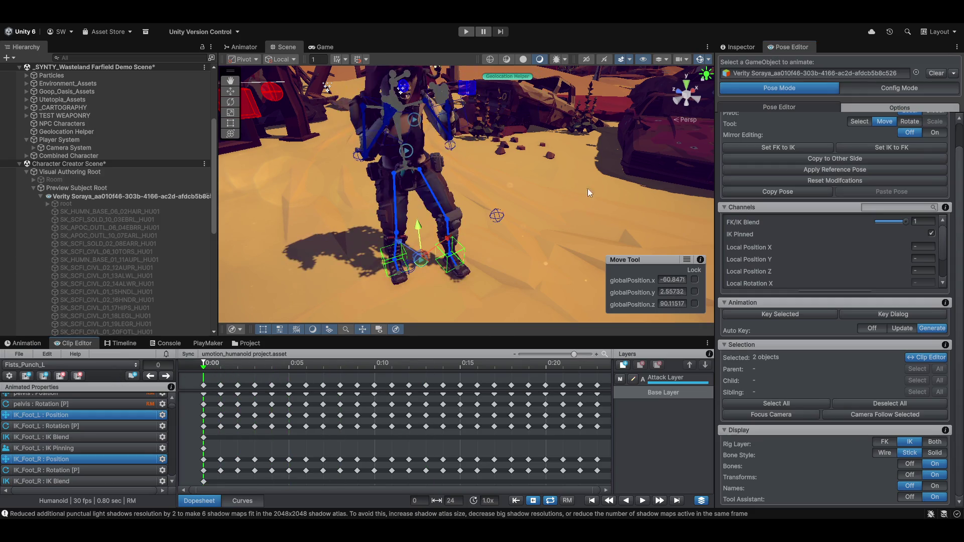
key("space")
mouse_move(445, 218)
left_mouse_down()
mouse_move(469, 190)
mouse_move(448, 214)
mouse_move(477, 261)
mouse_move(619, 327)
left_mouse_up()
Return to the Attack Layer and select the pelvis position property
left_click(665, 379)
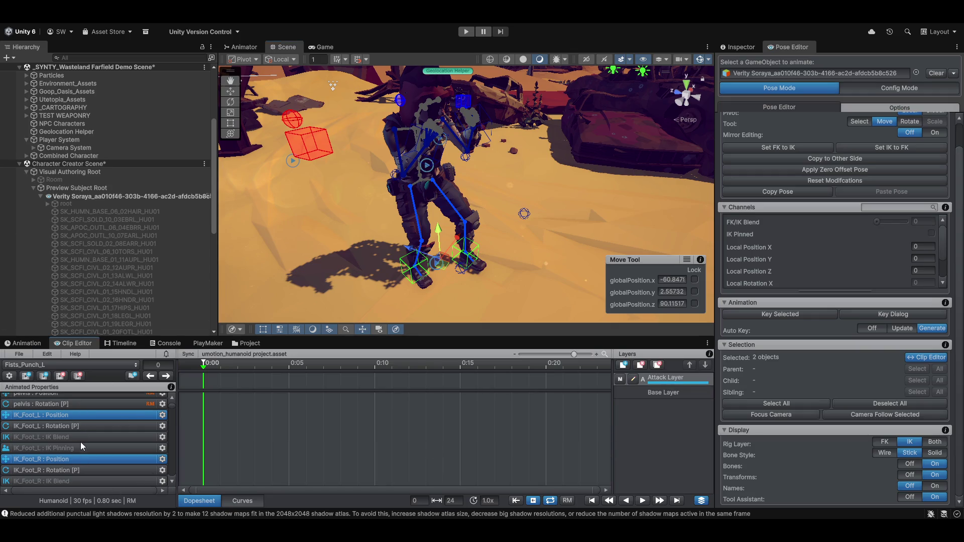
scroll(80, 441, "up", 1)
left_click(79, 399)
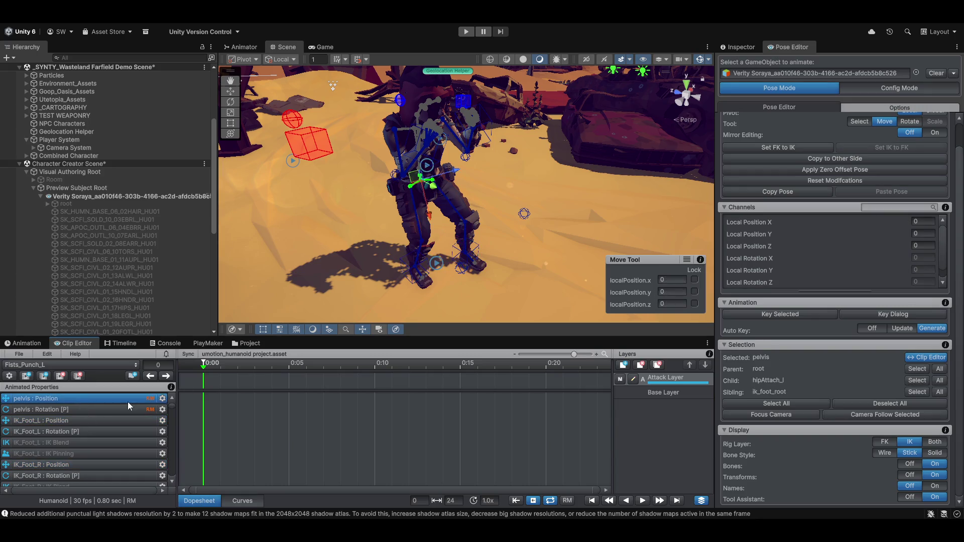
Reset the pelvis position back to zero
scroll(453, 189, "up", 5)
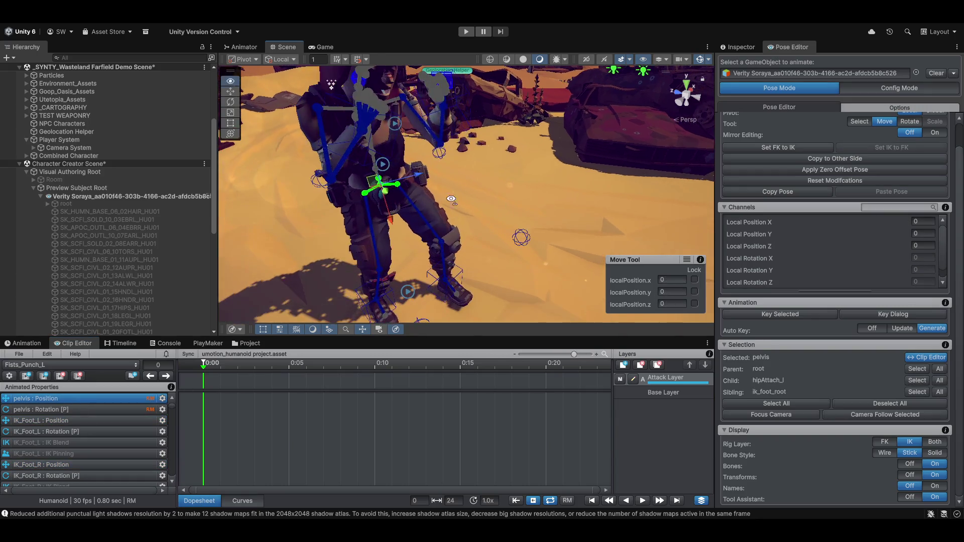
mouse_move(463, 245)
left_mouse_down()
mouse_move(495, 220)
mouse_move(494, 208)
mouse_move(526, 234)
mouse_move(461, 210)
left_mouse_up()
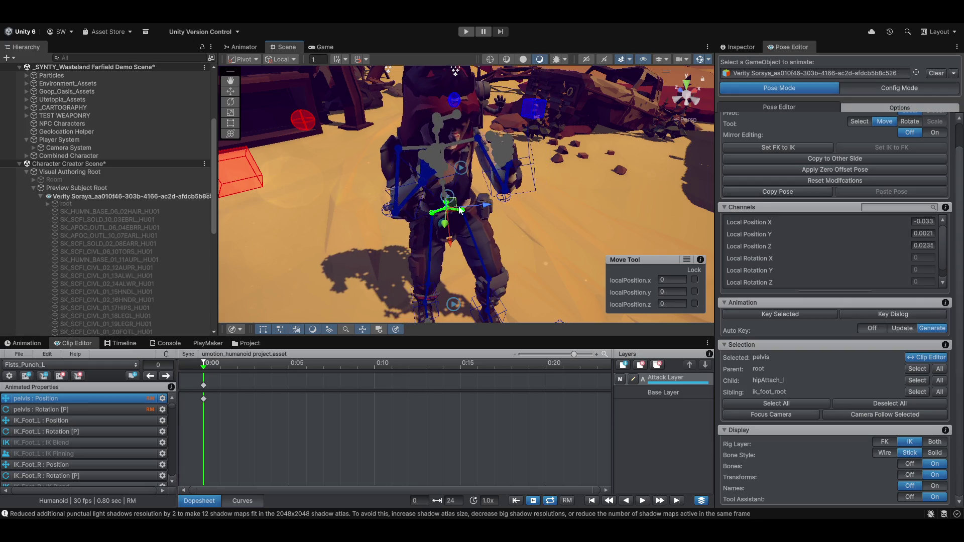
key("ctrl+z")
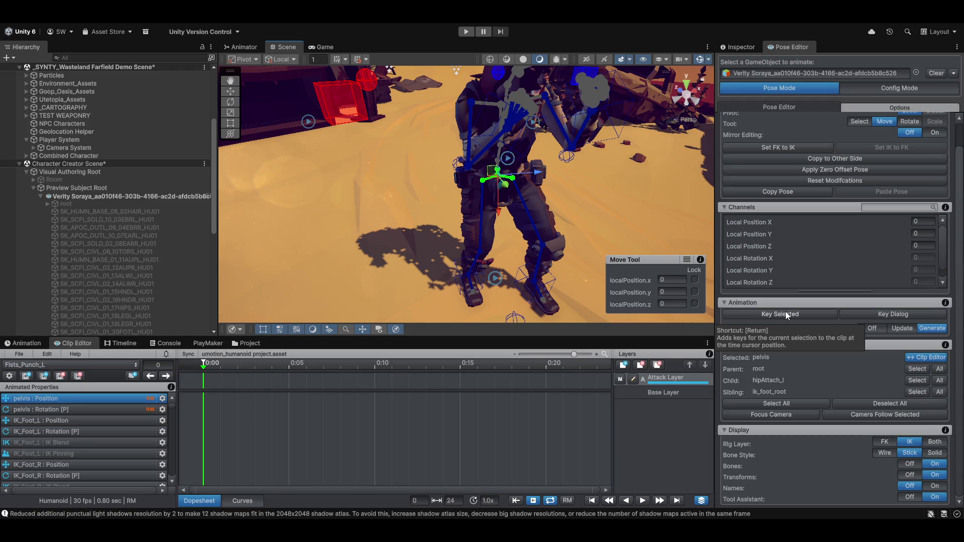
Select all rig controls and use Key All to key them at frame 0
left_click(785, 403)
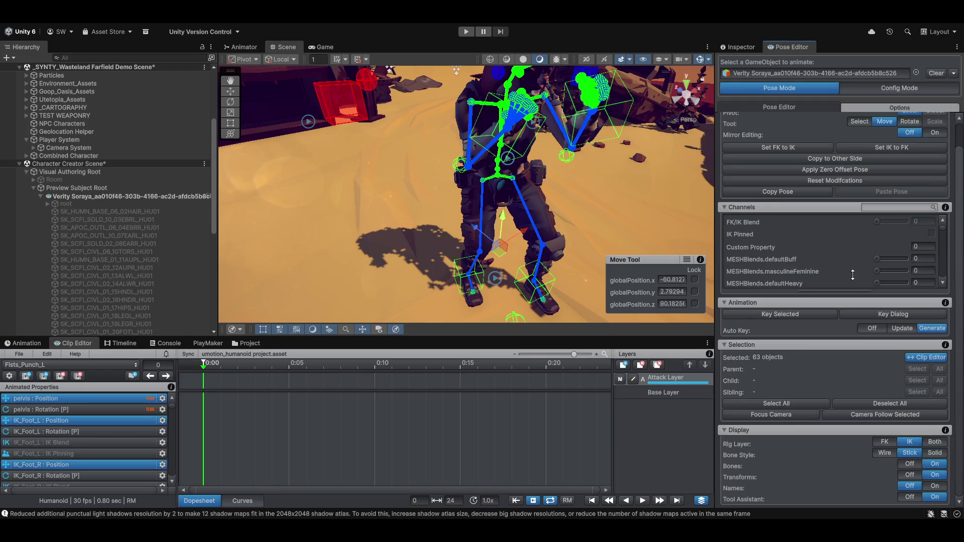
right_click(786, 314)
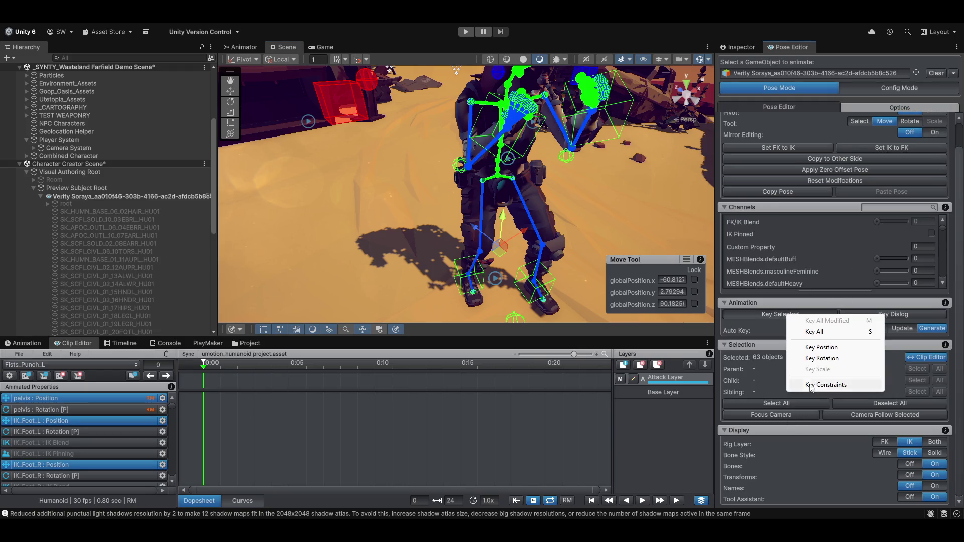
left_click(827, 334)
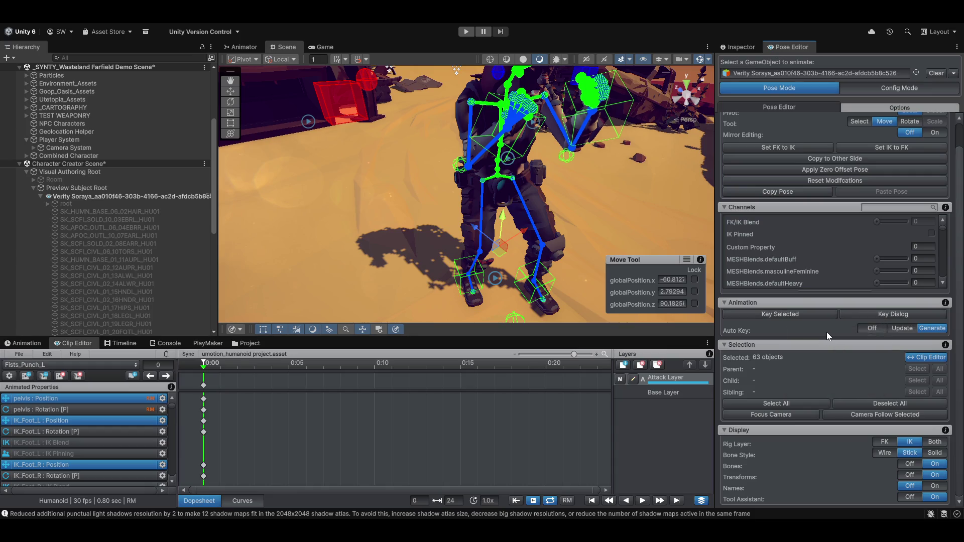
left_click_drag(396, 118, 444, 193)
left_click(434, 213)
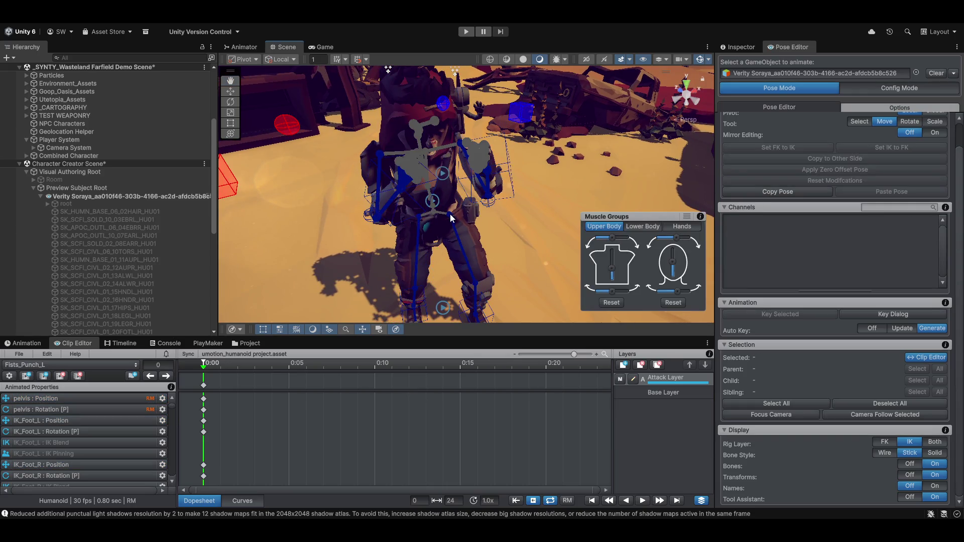
left_click_drag(450, 213, 480, 196)
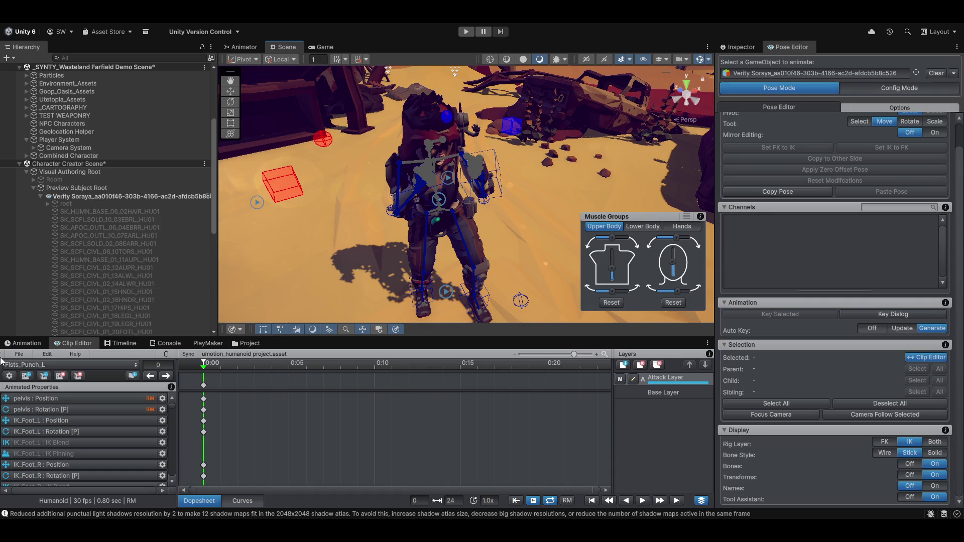
mouse_move(203, 371)
left_mouse_down()
mouse_move(292, 383)
mouse_move(152, 385)
mouse_move(236, 379)
mouse_move(200, 376)
left_mouse_up()
scroll(100, 427, "down", 5)
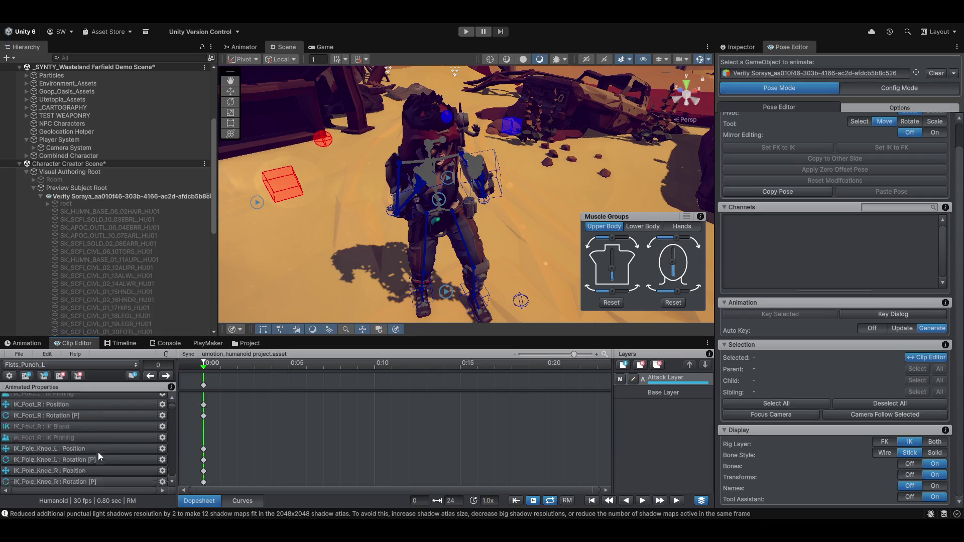
scroll(98, 452, "up", 5)
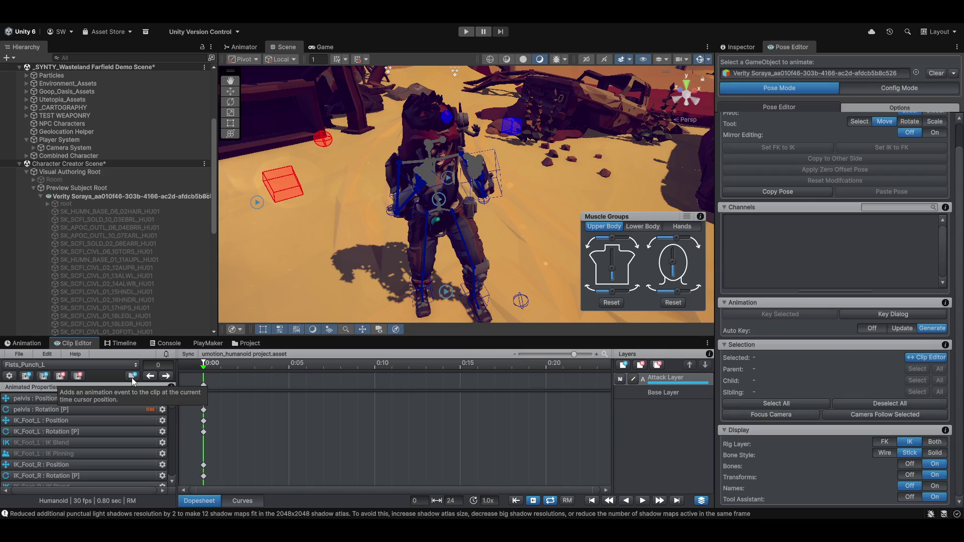
left_click(133, 376)
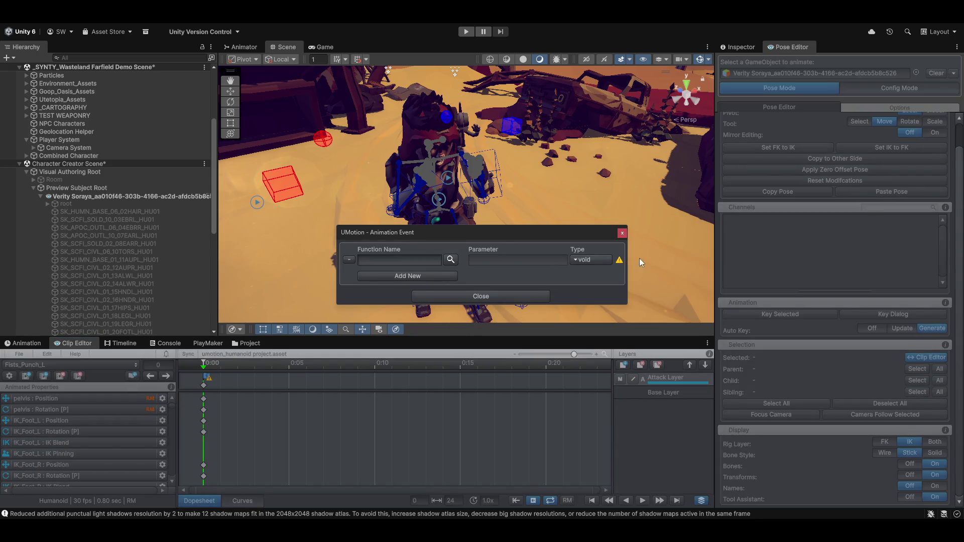
Leave the new frame-0 event's parameter Type set to void
left_click(583, 258)
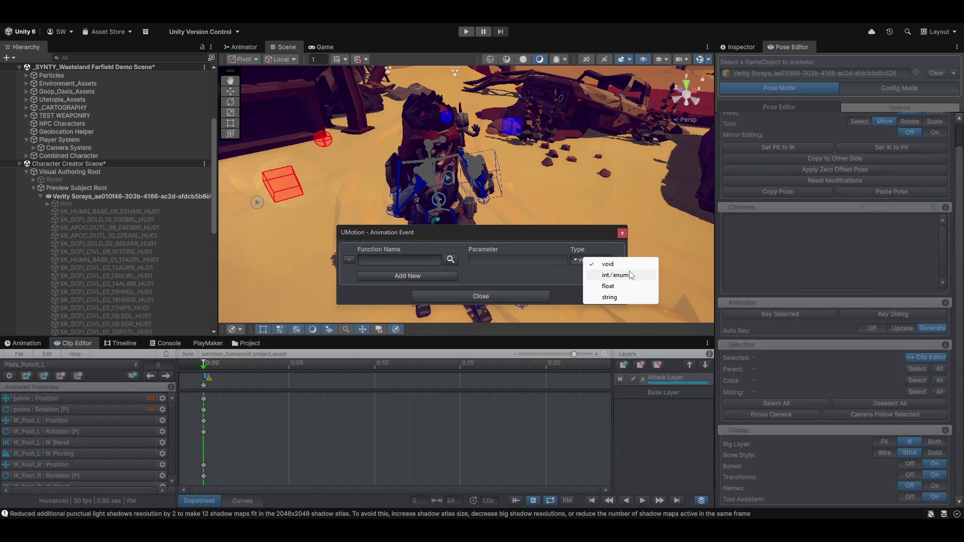
left_click(498, 269)
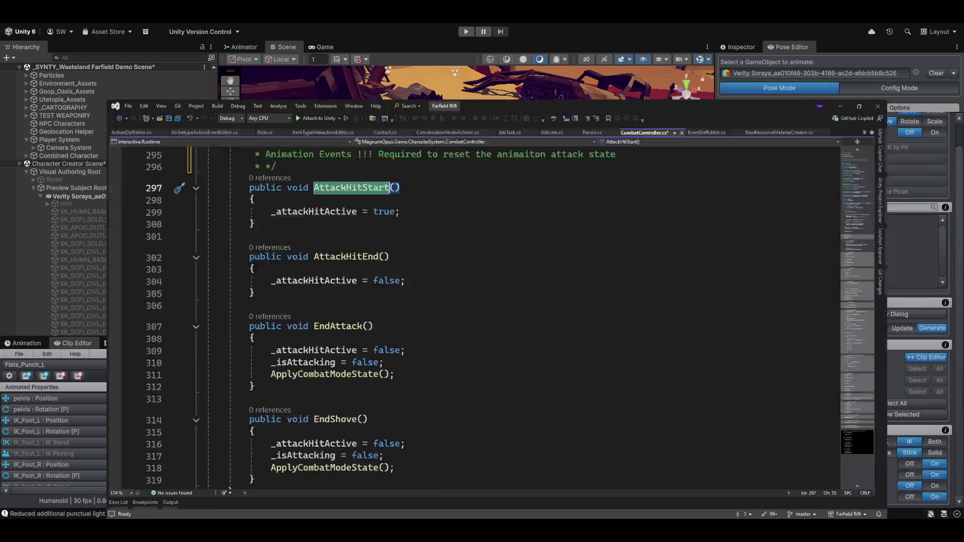
Select the AttackHitStart method name in CombatController.cs, then return to Unity
scroll(237, 330, "up", 3)
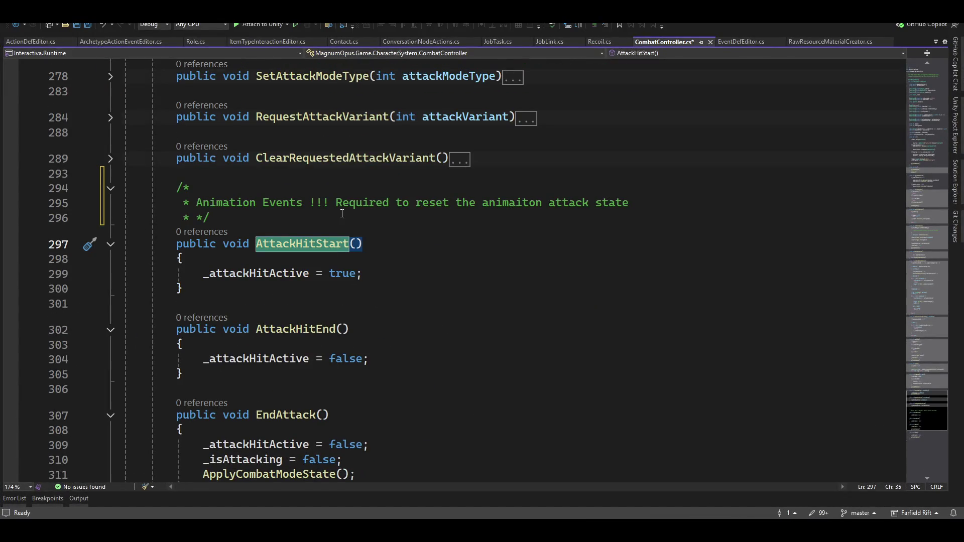
left_click(407, 242)
key("ctrl+Left")
key("ctrl+Left")
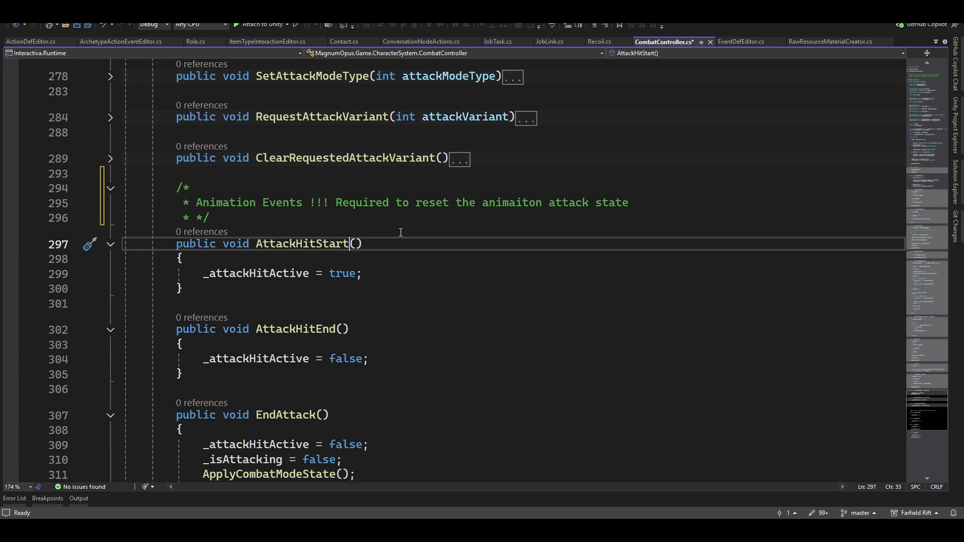
key("ctrl+shift+Right")
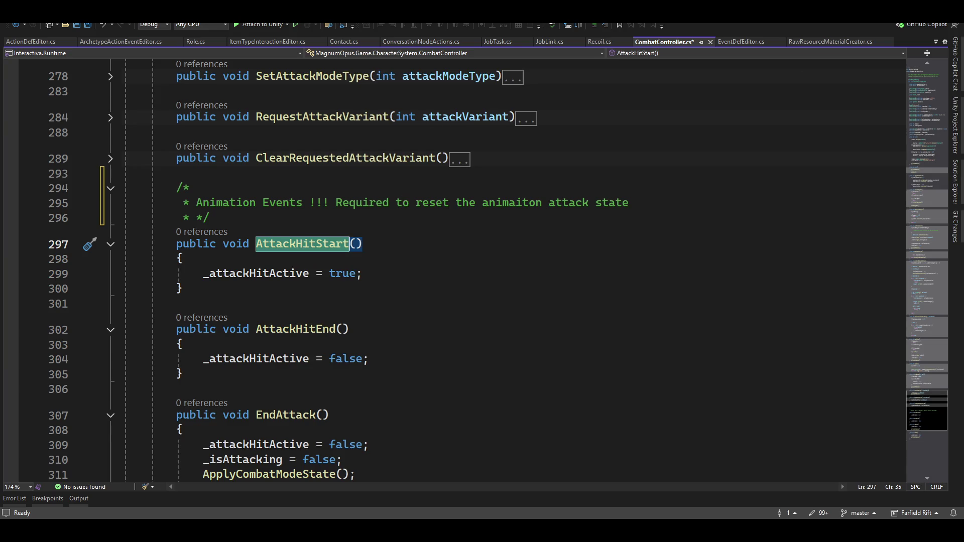
key("alt+Tab")
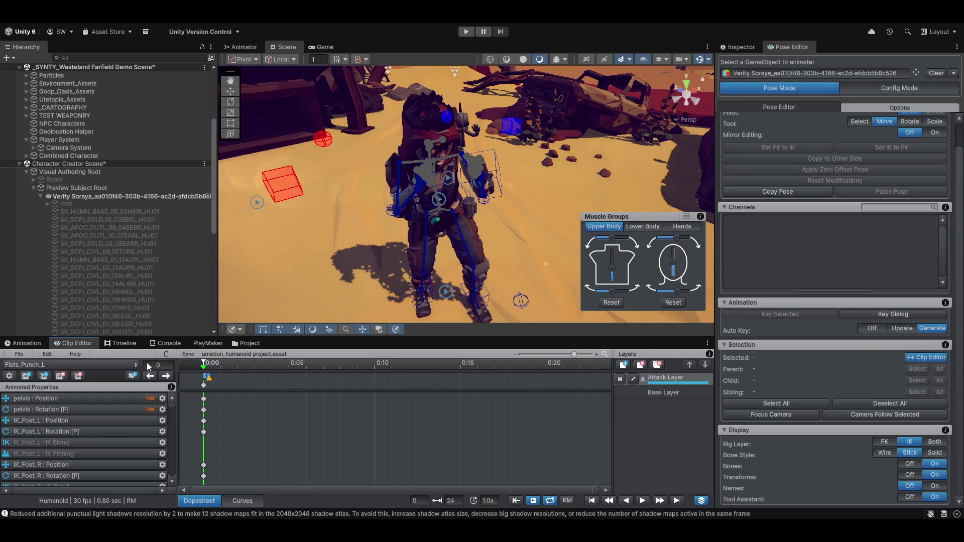
Enter AttackHitStart as the function name of the frame-0 event on Fists_Punch_L
right_click(207, 377)
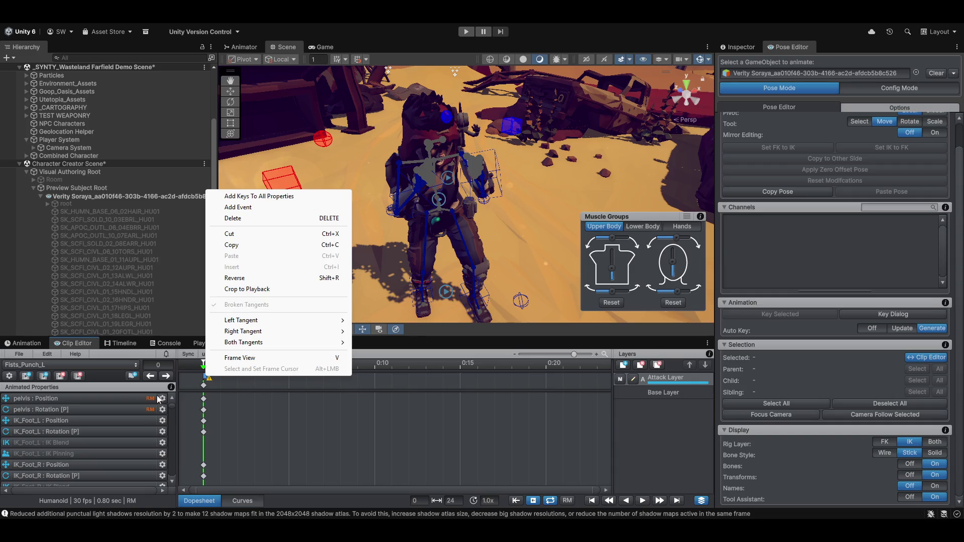
left_click(273, 427)
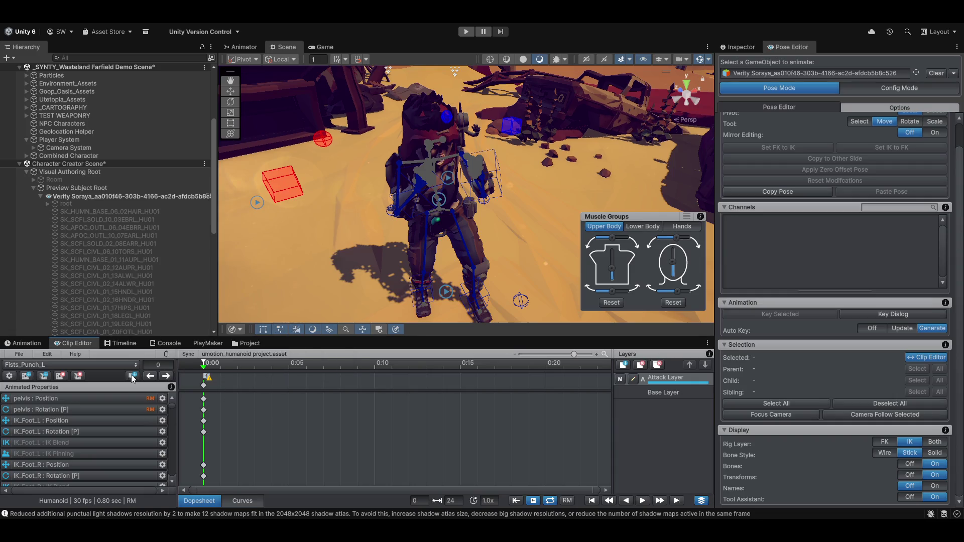
left_click(133, 376)
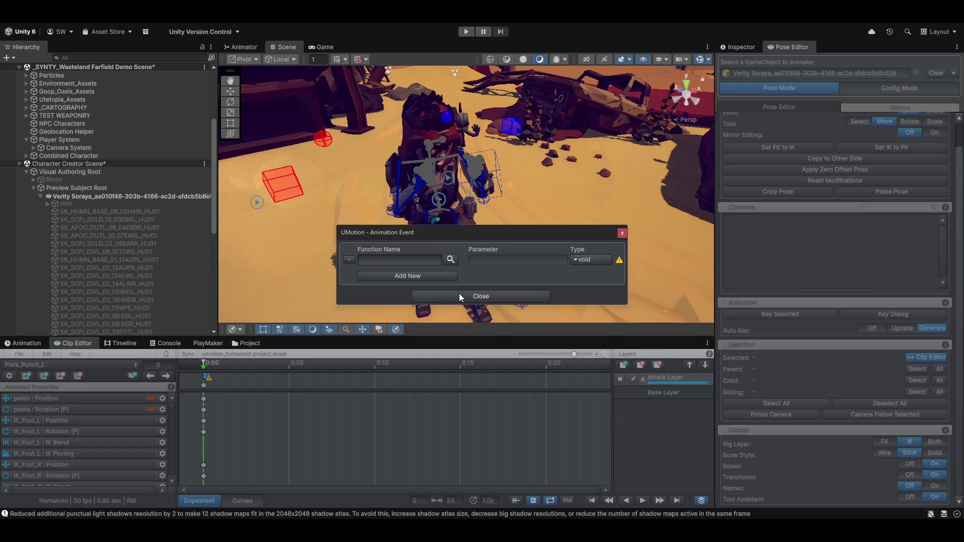
left_click(407, 260)
type("AttackHitStart")
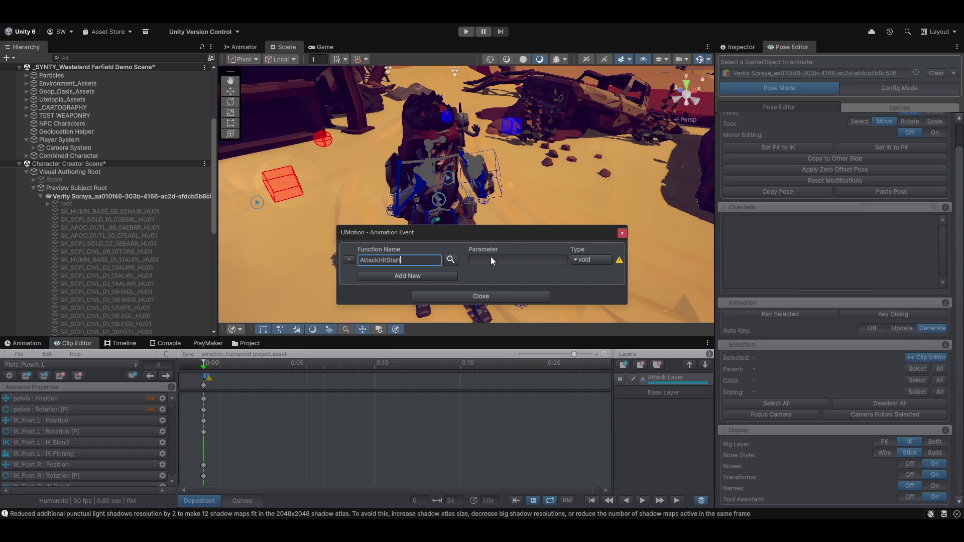
Add a second, empty function row to the event, then delete it and confirm with Yes
mouse_move(621, 265)
left_click(412, 275)
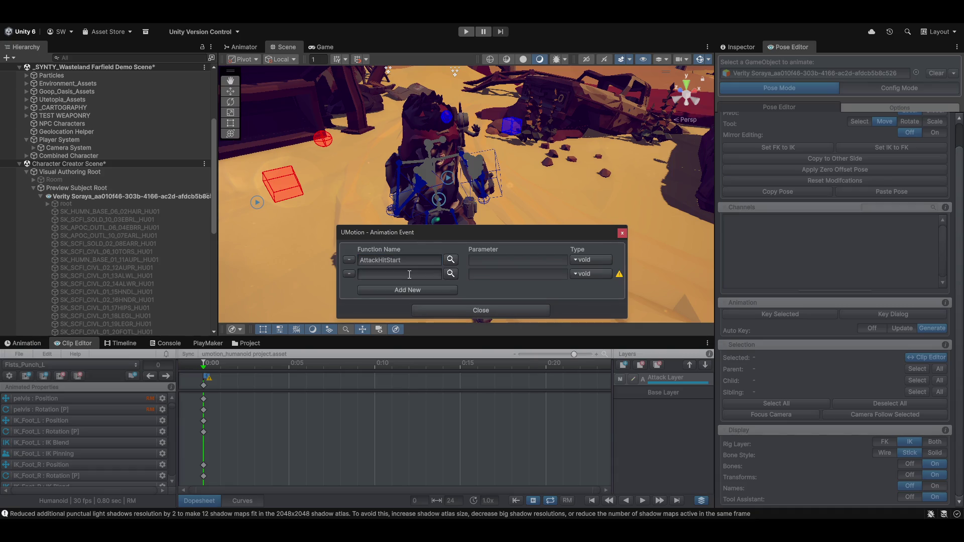
left_click(420, 273)
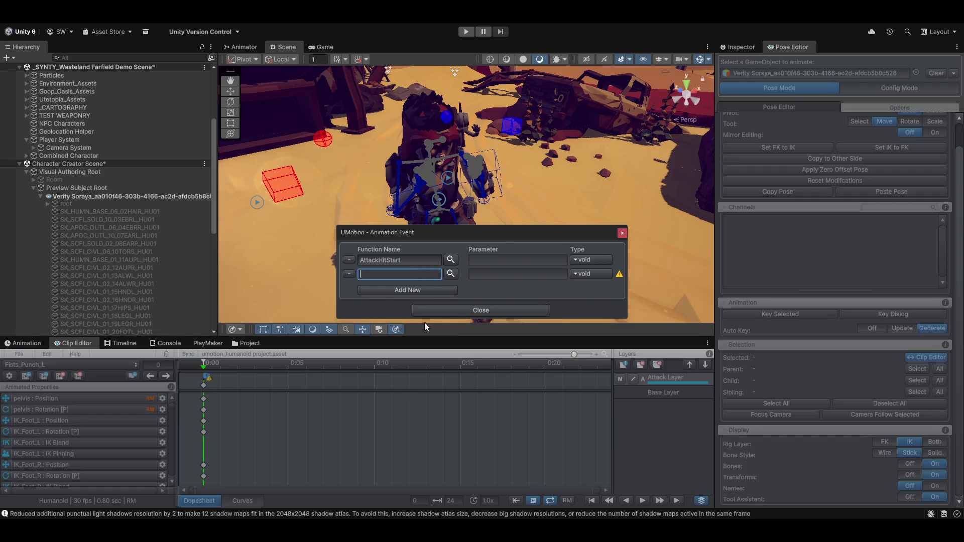
left_click(350, 274)
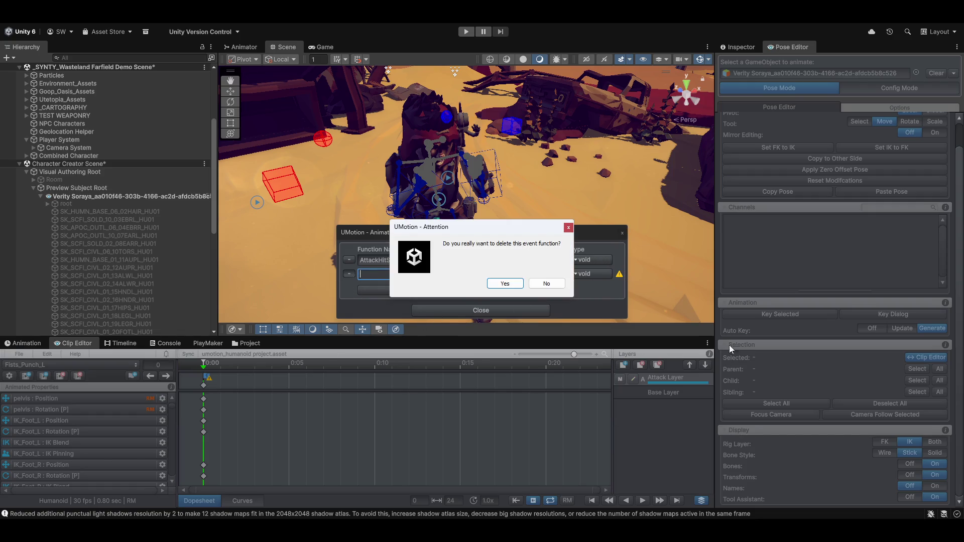
left_click(504, 282)
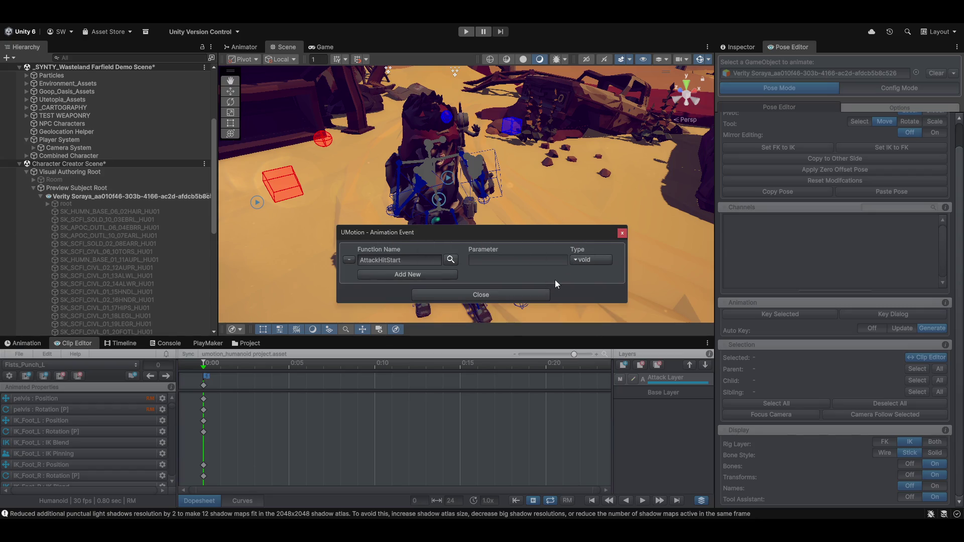
Browse the list of functions the frame-0 event can call
left_click(450, 259)
scroll(450, 245, "down", 10)
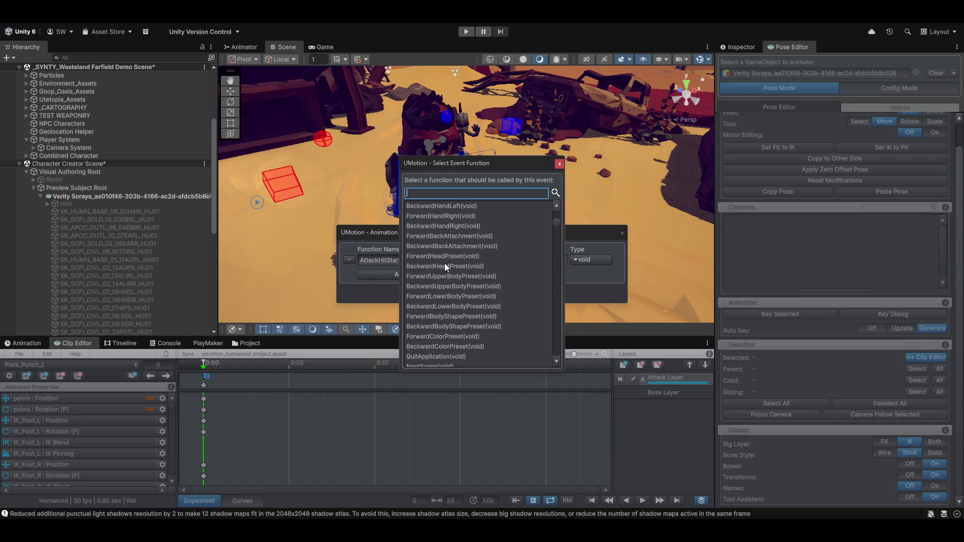
scroll(445, 254, "up", 10)
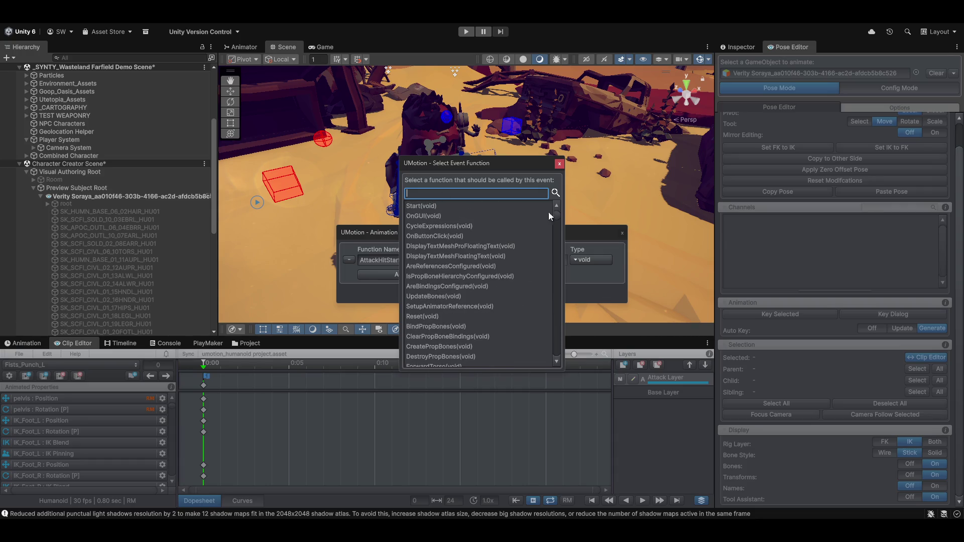
mouse_move(558, 213)
left_mouse_down()
mouse_move(554, 344)
mouse_move(541, 367)
left_mouse_up()
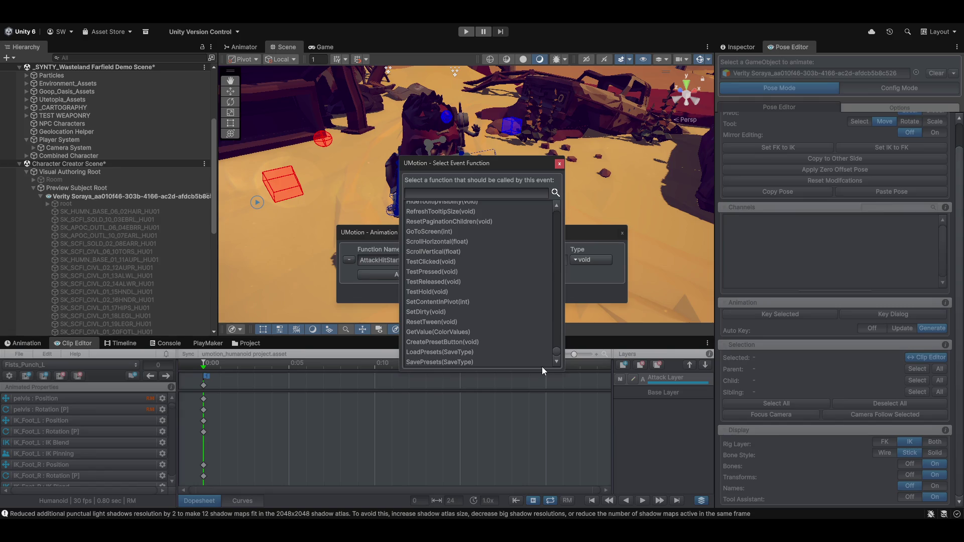
left_click_drag(541, 366, 552, 208)
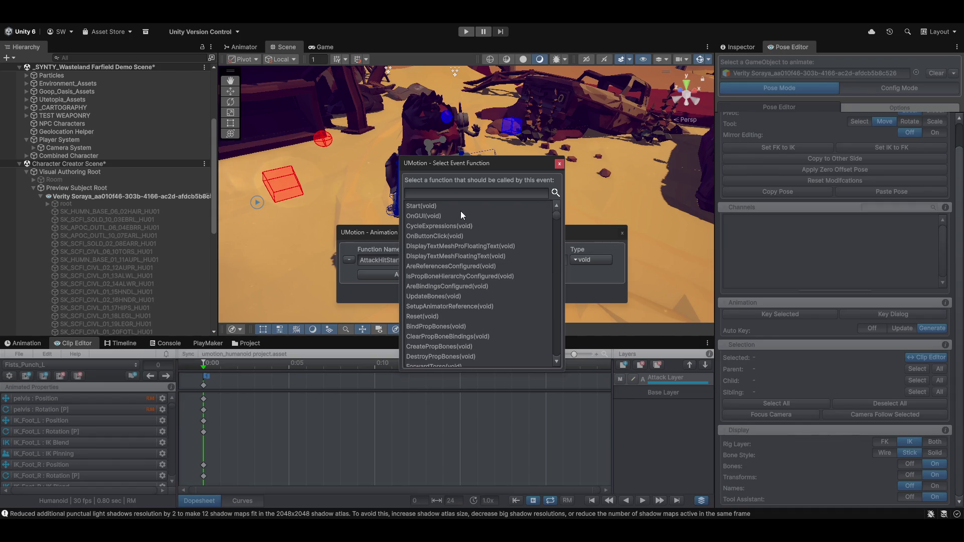
Search the function list for 'atta', clear the search, and close the dialog with AttackHitStart kept
left_click(430, 192)
type("atta")
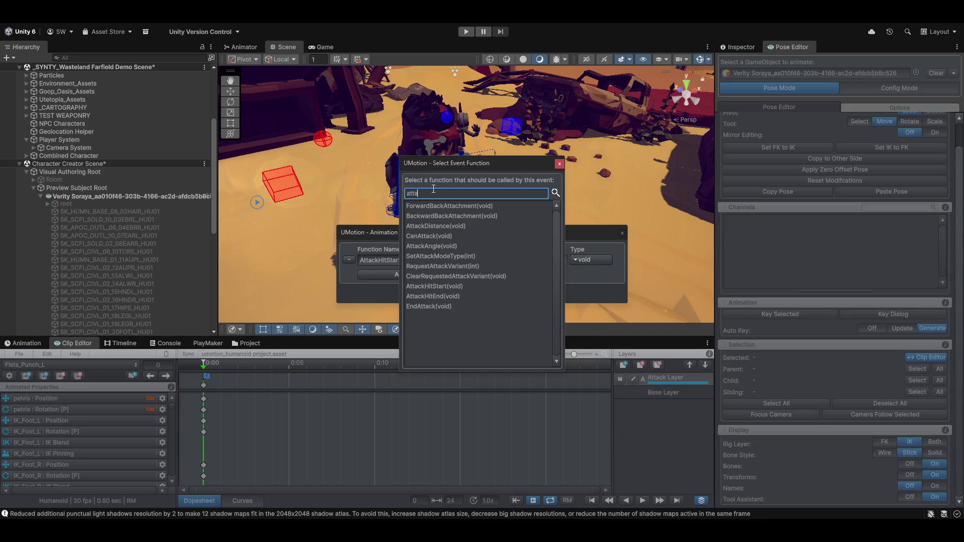
key("ctrl+a")
key("BackSpace")
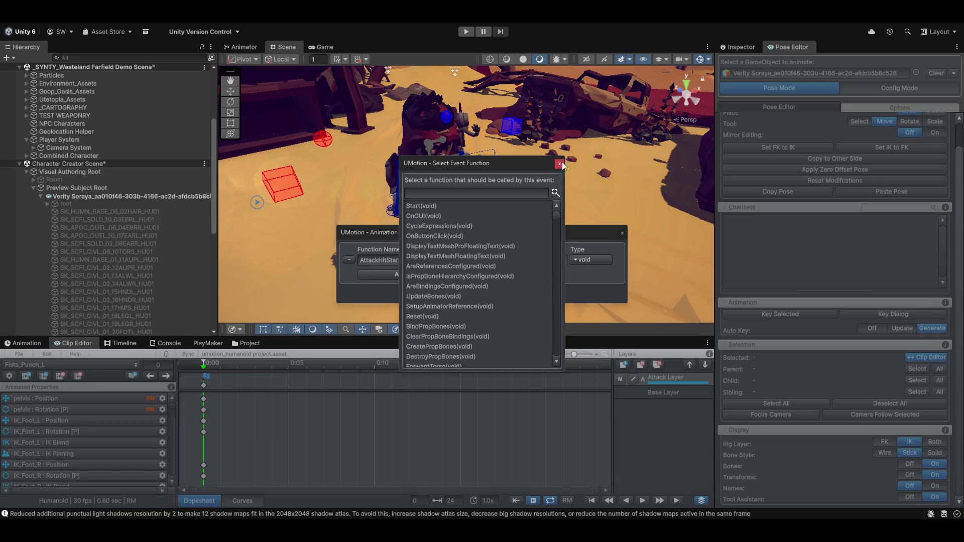
left_click(559, 162)
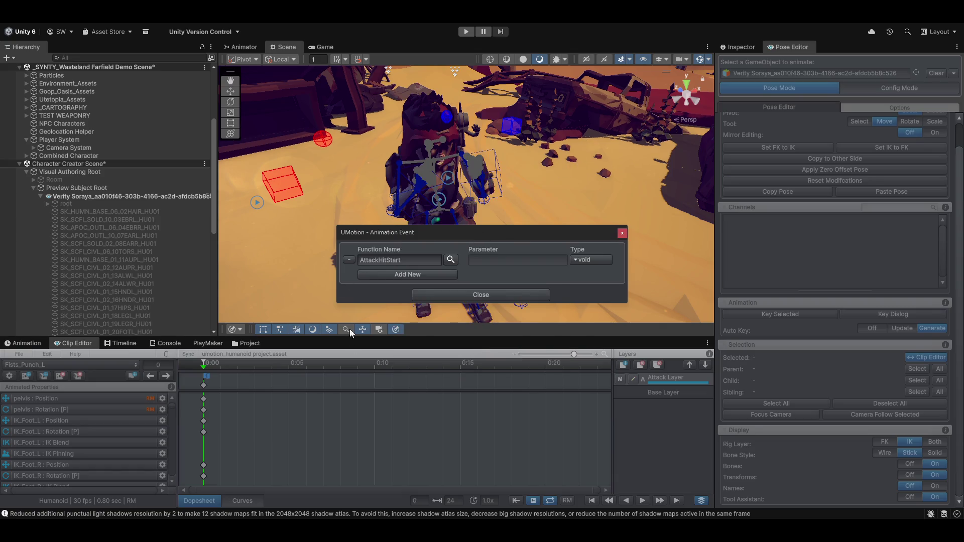
left_click(623, 233)
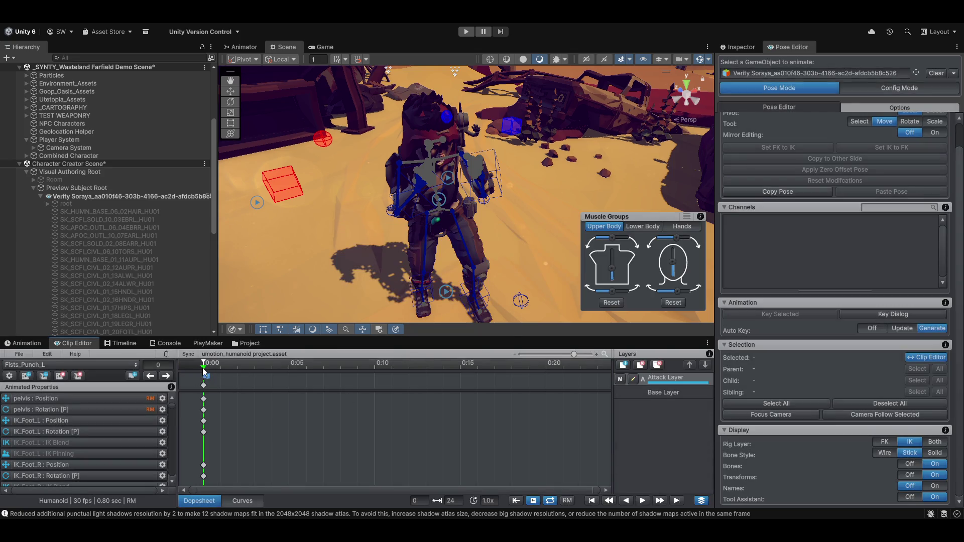
Move the AttackHitStart event to frame 2, then inspect the punch pose at frame 5 from several angles
mouse_move(205, 378)
left_mouse_down()
mouse_move(245, 377)
mouse_move(221, 369)
mouse_move(301, 380)
mouse_move(189, 378)
mouse_move(235, 382)
left_mouse_up()
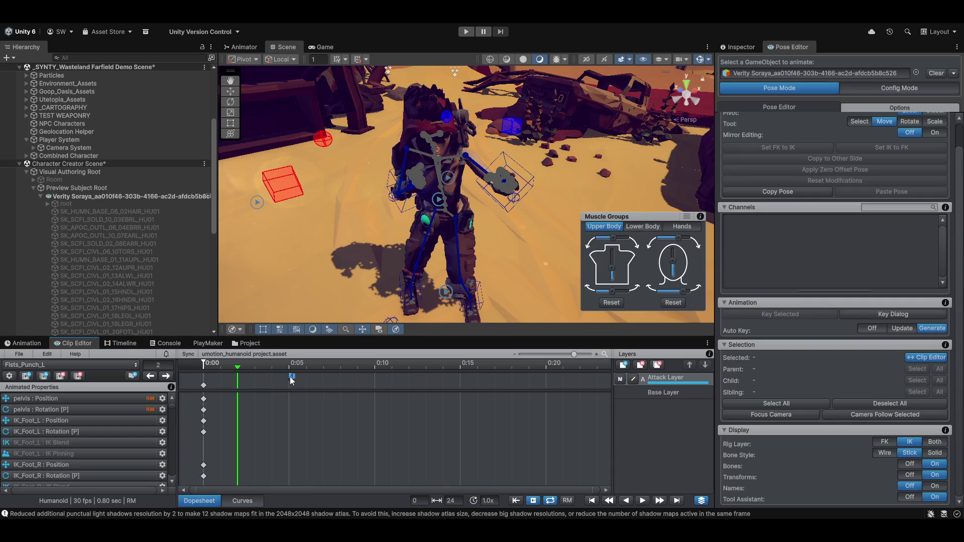
left_click_drag(292, 380, 236, 383)
left_click_drag(237, 368, 282, 371)
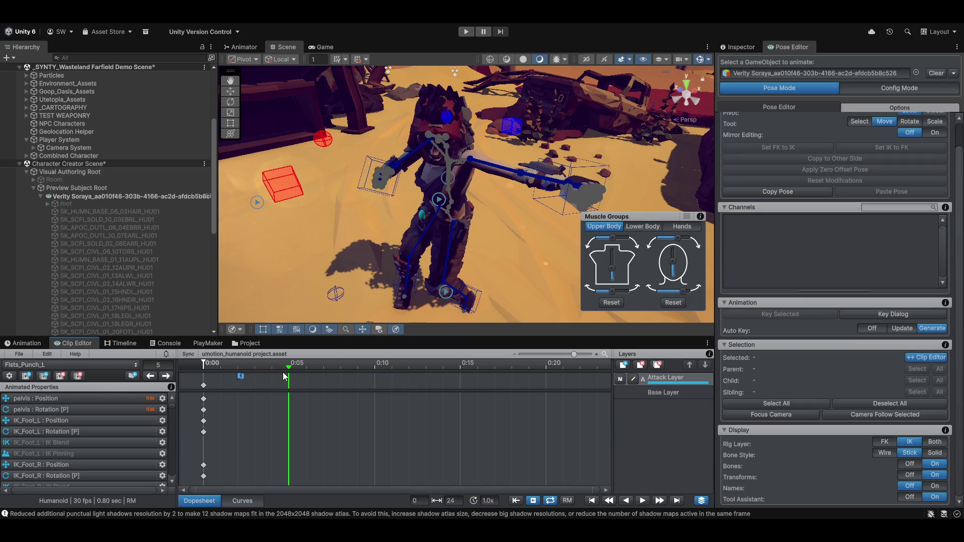
mouse_move(426, 201)
left_mouse_down()
mouse_move(452, 204)
mouse_move(319, 239)
mouse_move(432, 221)
mouse_move(300, 219)
mouse_move(321, 228)
mouse_move(463, 181)
left_mouse_up()
mouse_move(476, 234)
left_mouse_down()
mouse_move(435, 220)
mouse_move(465, 212)
mouse_move(455, 221)
left_mouse_up()
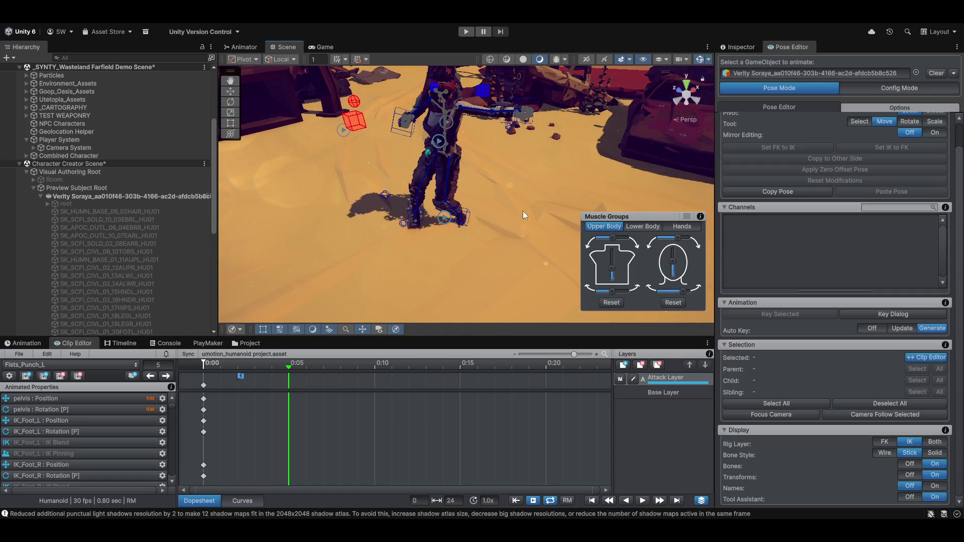
mouse_move(523, 211)
left_mouse_down()
mouse_move(512, 223)
mouse_move(477, 221)
left_mouse_up()
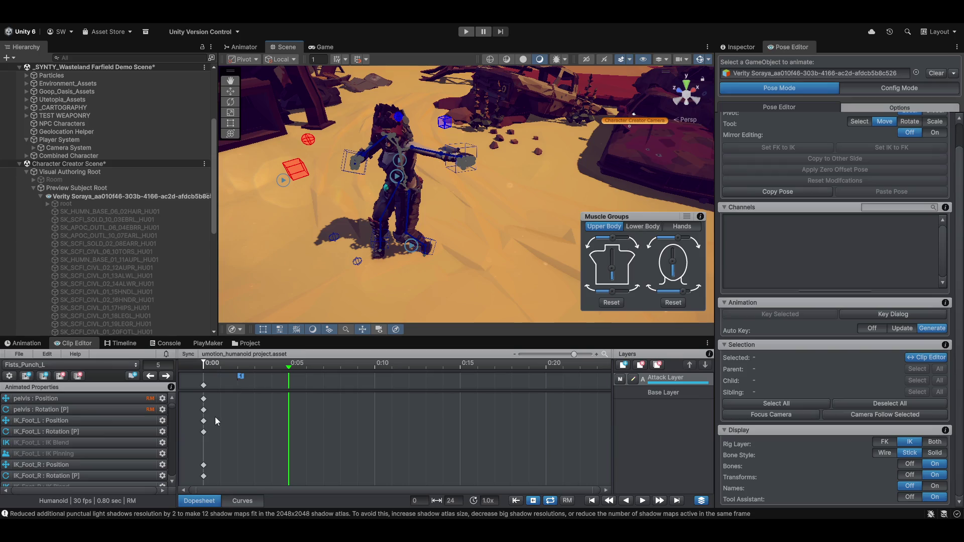
Add a frame-5 event to Fists_Punch_L that calls AttackHitEnd(void), found by searching 'atta'
left_click(132, 376)
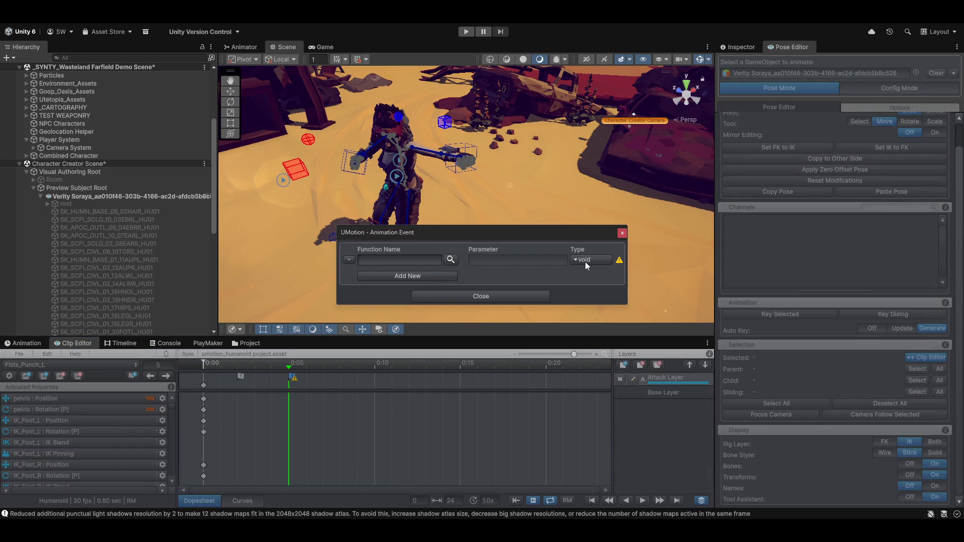
left_click(450, 259)
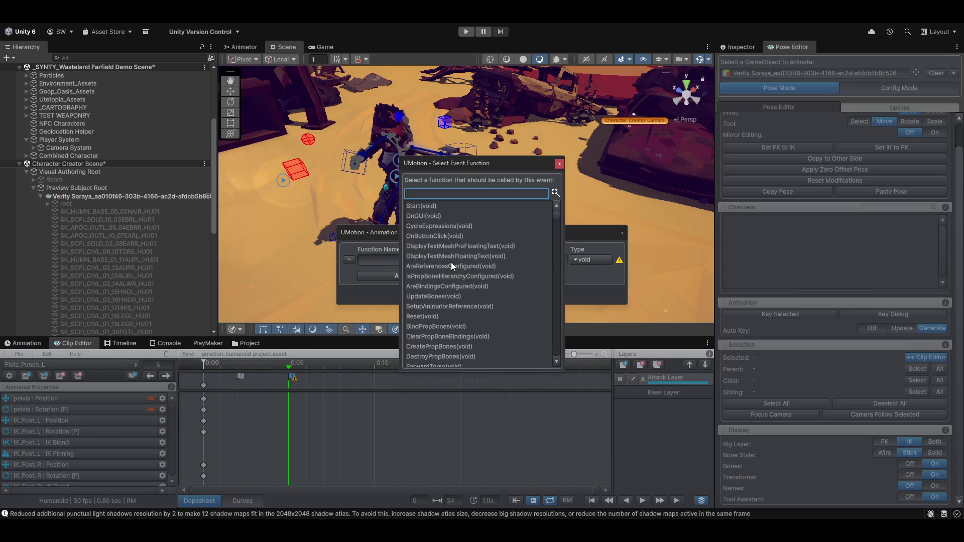
type("atta")
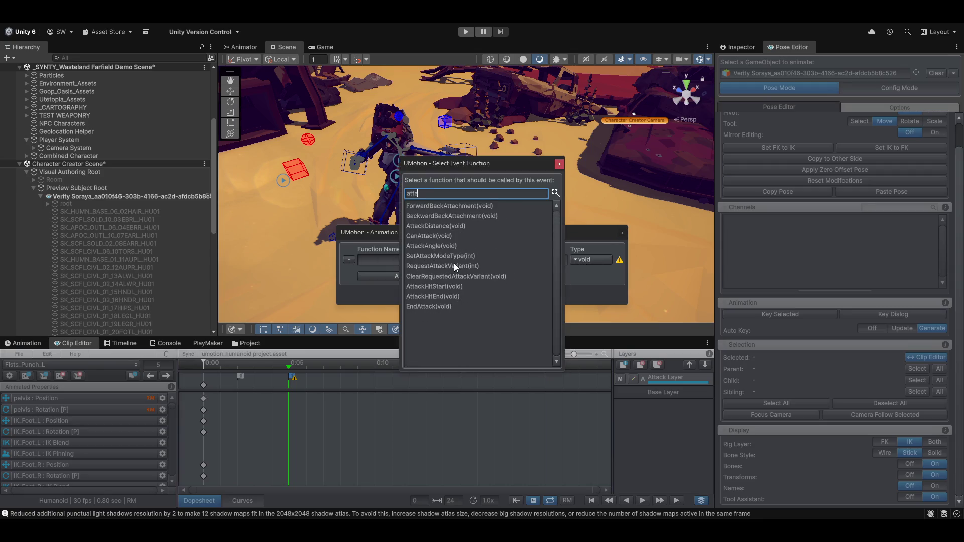
left_click(439, 296)
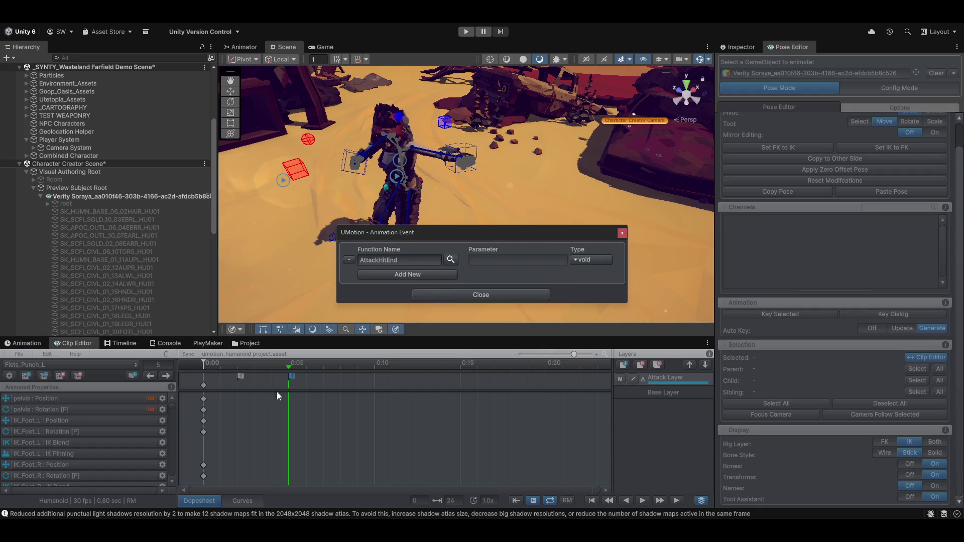
left_click(529, 293)
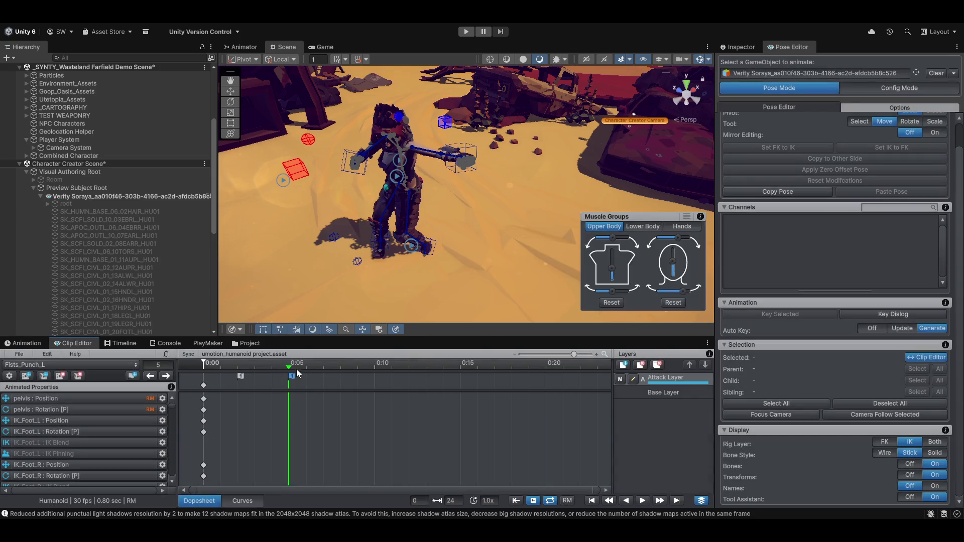
Scrub Fists_Punch_L through the punch and zoom the dopesheet out, stopping at frame 24
mouse_move(289, 367)
left_mouse_down()
mouse_move(447, 382)
mouse_move(407, 384)
mouse_move(376, 382)
mouse_move(580, 381)
left_mouse_up()
mouse_move(408, 377)
left_mouse_down()
mouse_move(572, 375)
mouse_move(548, 381)
left_mouse_up()
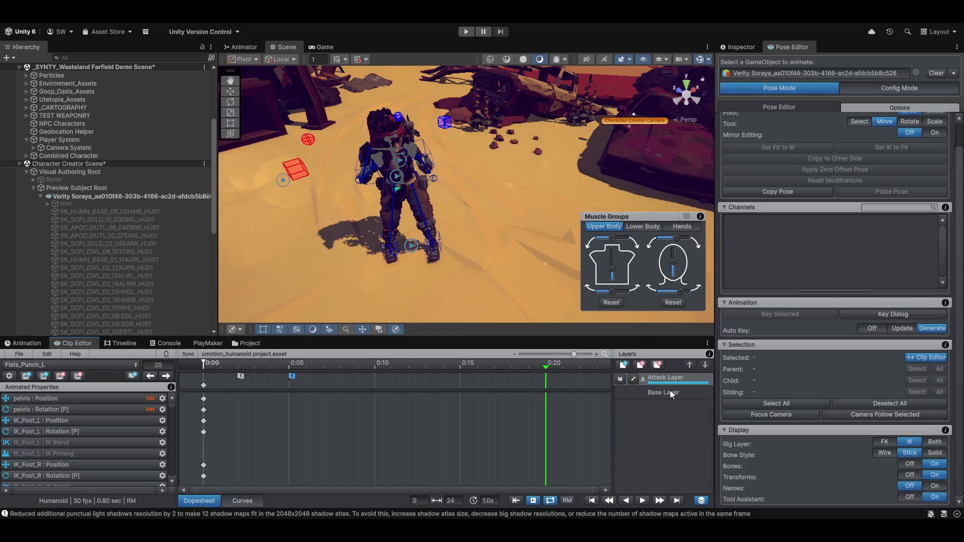
scroll(417, 408, "down", 5)
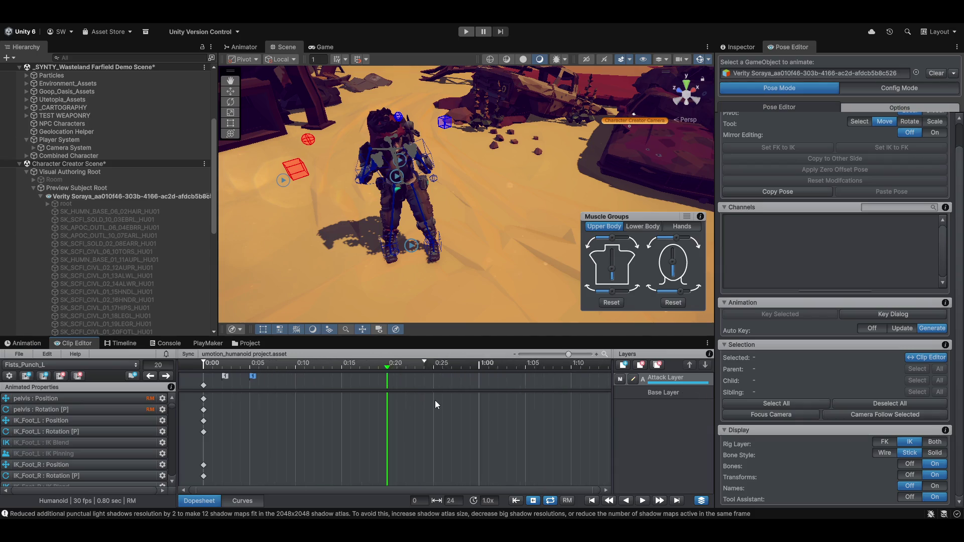
scroll(435, 399, "down", 1)
left_click(389, 369)
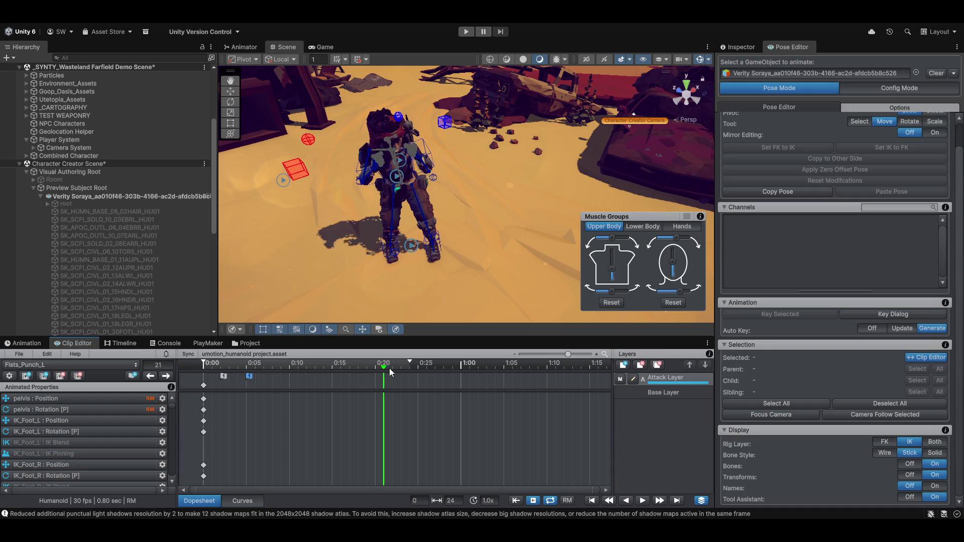
left_click_drag(390, 369, 411, 368)
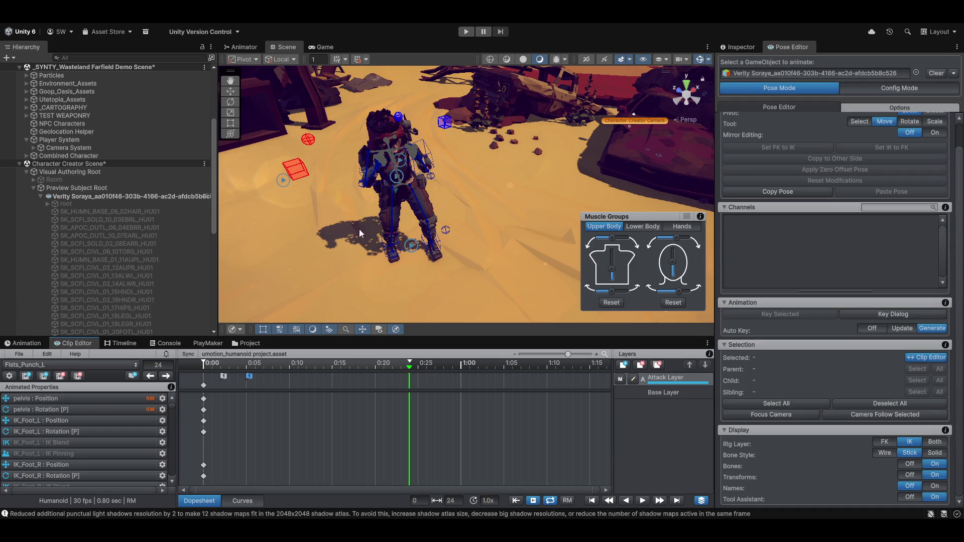
Add a frame-24 event to Fists_Punch_L that calls EndAttack(void), found by searching 'enda'
mouse_move(359, 233)
left_mouse_down()
mouse_move(430, 246)
mouse_move(430, 230)
mouse_move(510, 191)
mouse_move(454, 232)
left_mouse_up()
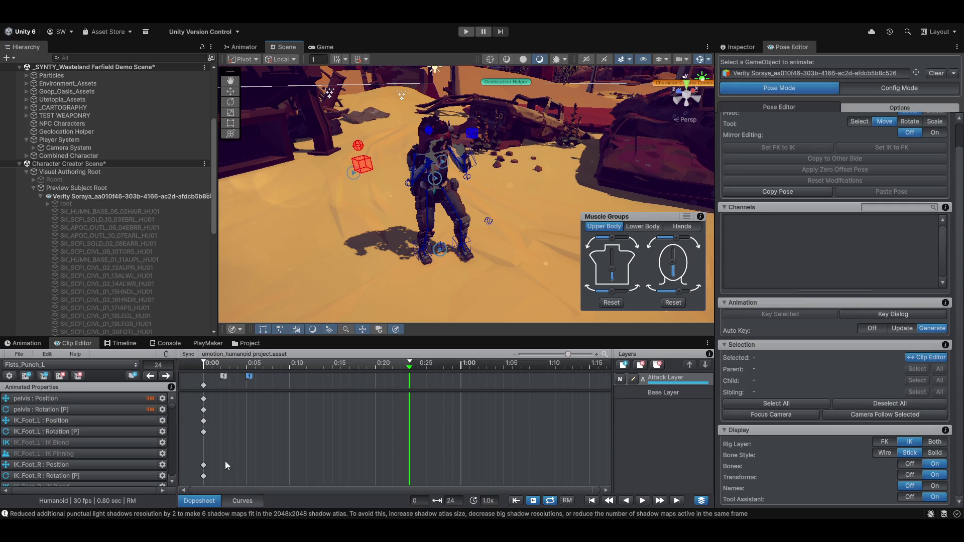
left_click(133, 376)
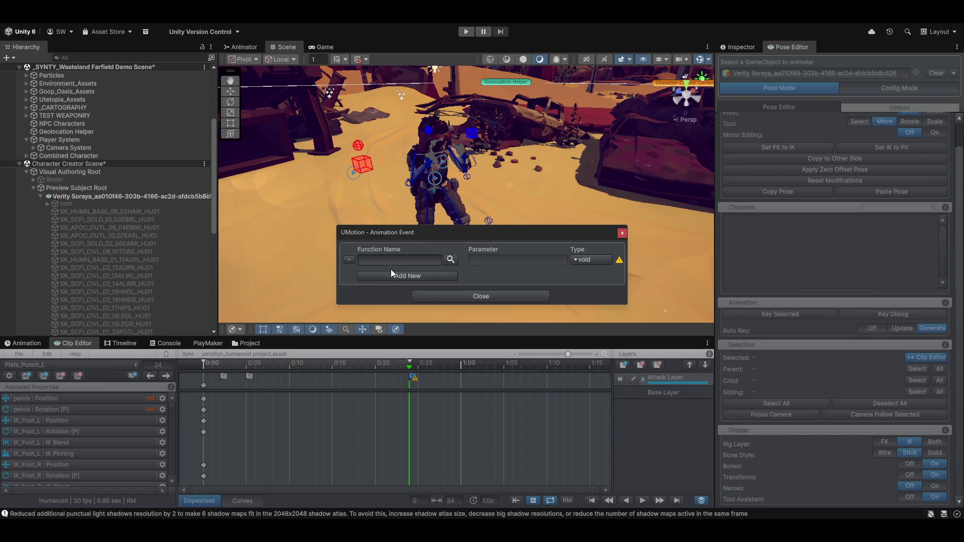
left_click(382, 261)
type("enda")
left_click(450, 259)
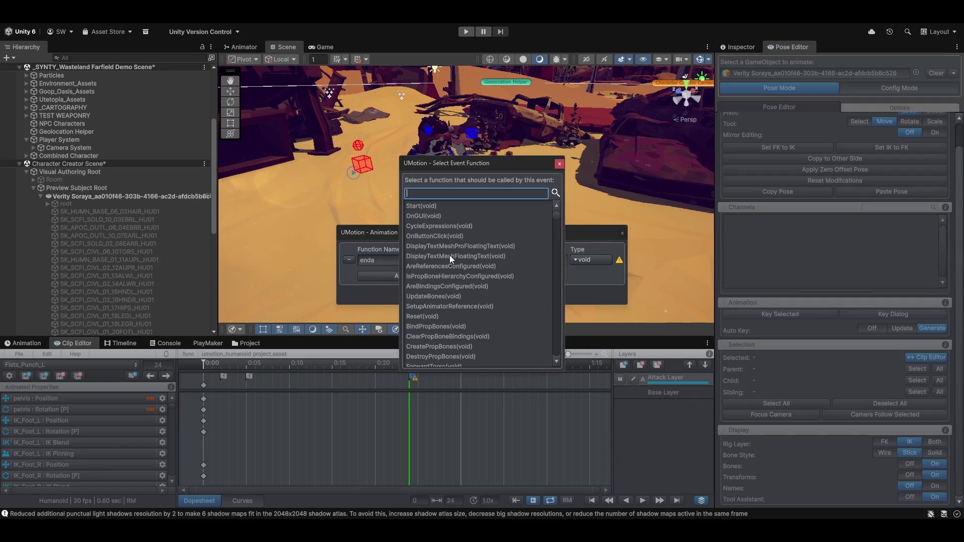
type("en")
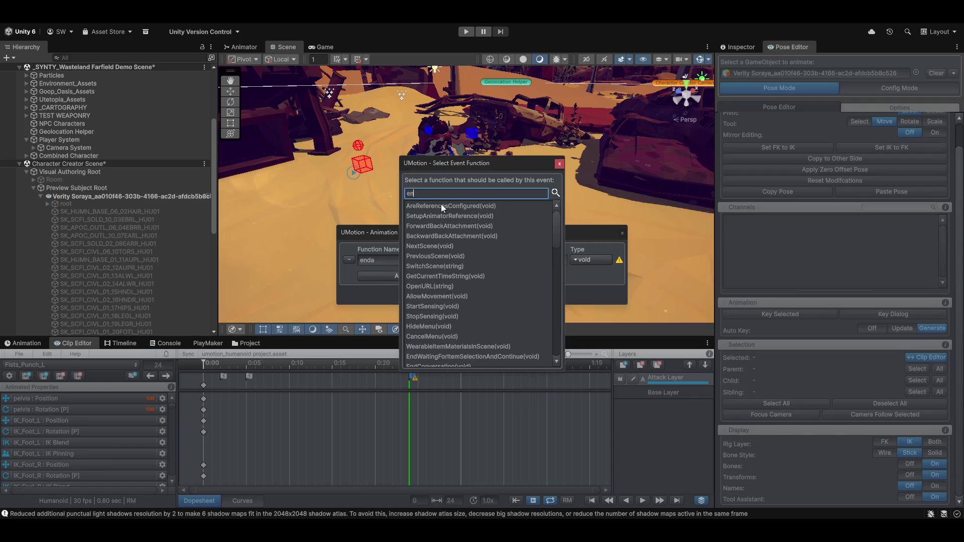
type("da")
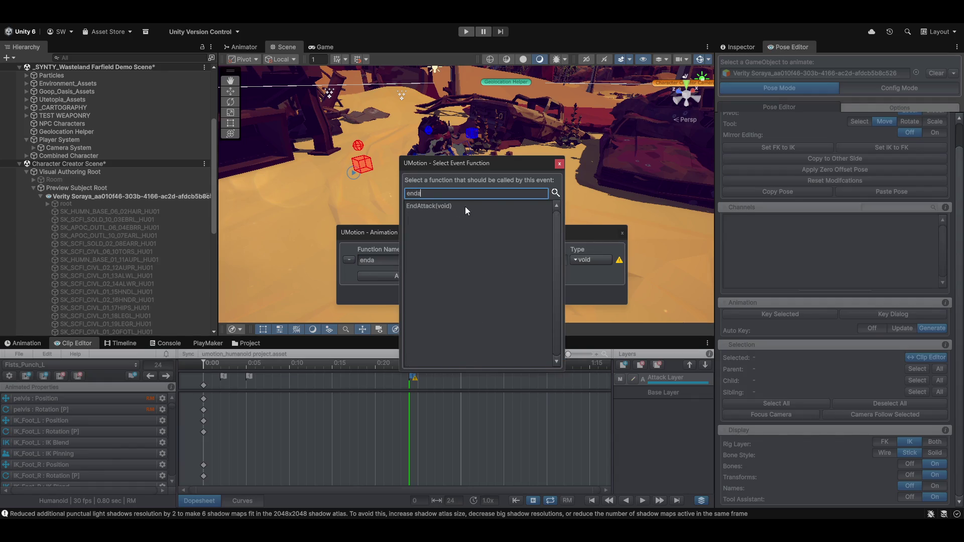
left_click(421, 205)
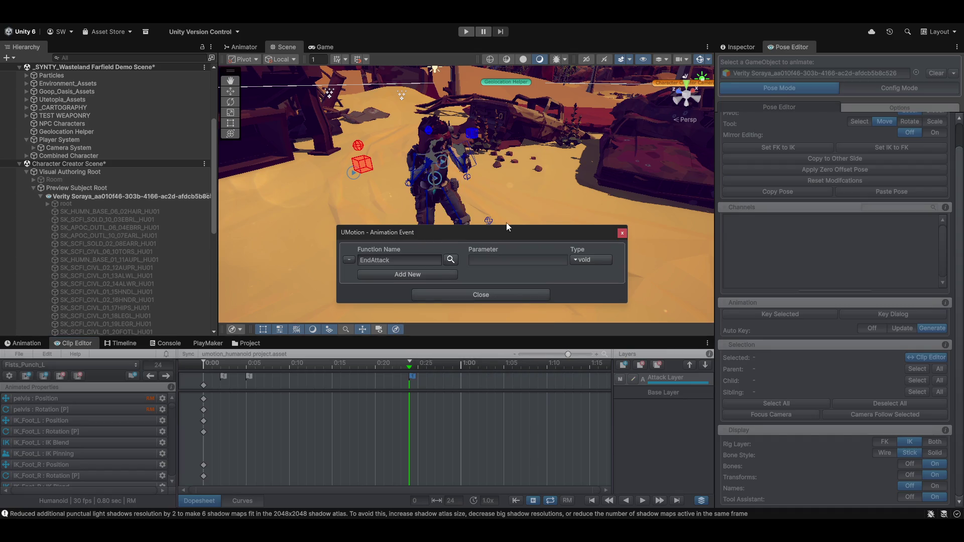
left_click(471, 294)
left_click_drag(407, 303, 522, 351)
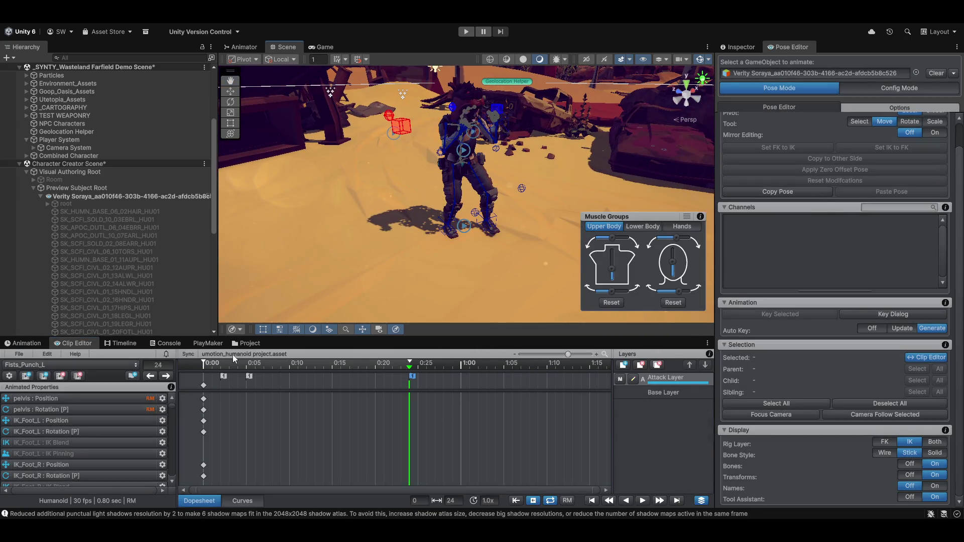
Pick Fists_Punch_Move_L from the Clip Editor's clip dropdown
left_click(53, 364)
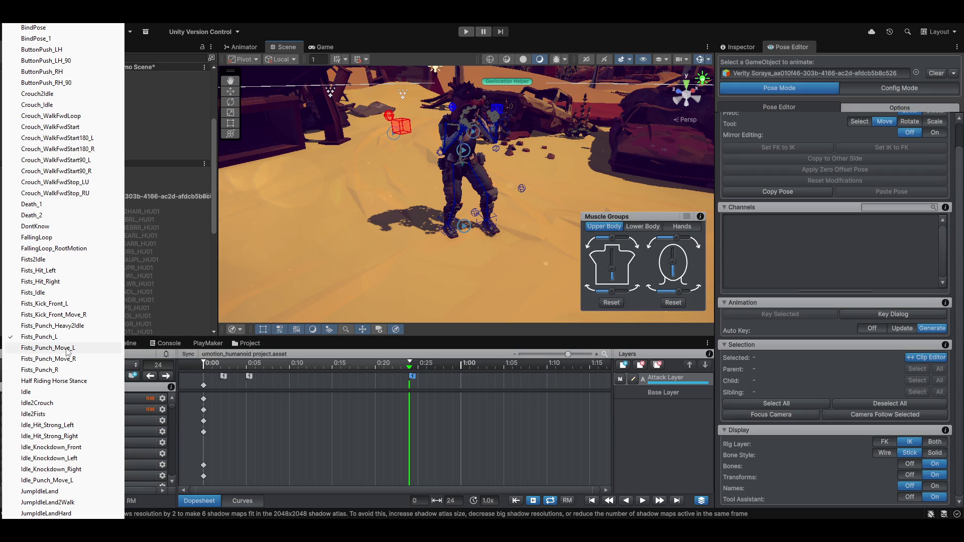
left_click(67, 349)
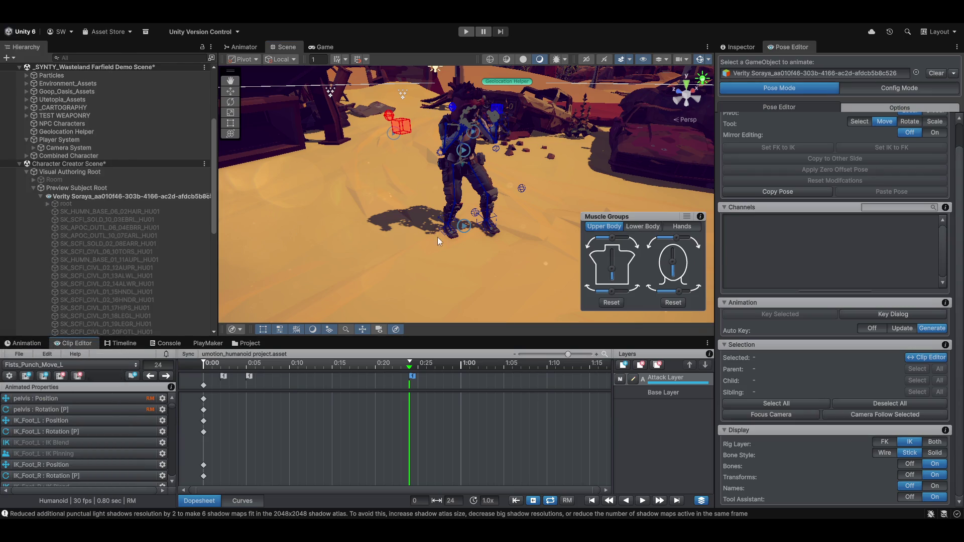
Preview Fists_Punch_Move_L from frame 0 to 14, then add a new event at frame 6
left_click(411, 365)
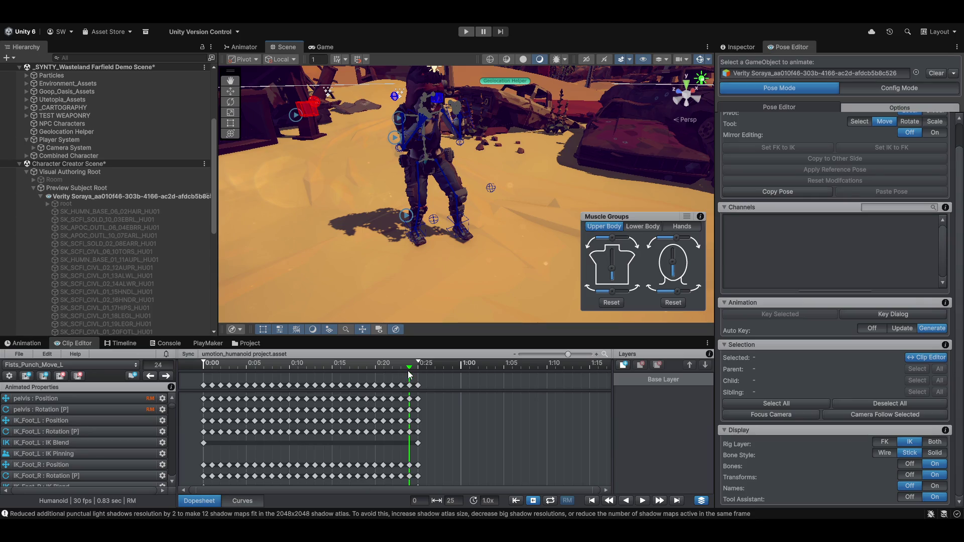
left_click_drag(407, 366, 93, 374)
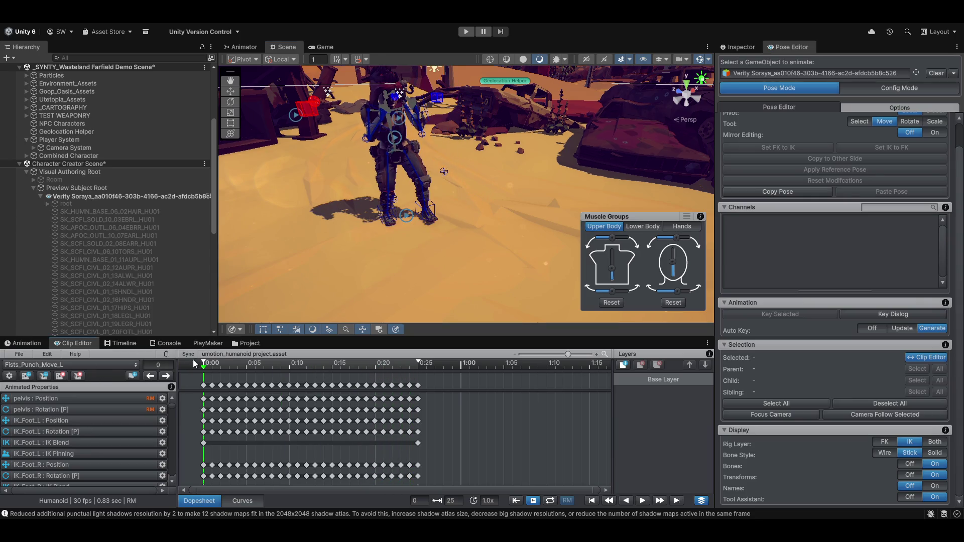
mouse_move(193, 359)
left_mouse_down()
mouse_move(323, 350)
mouse_move(260, 344)
mouse_move(292, 341)
mouse_move(273, 341)
left_mouse_up()
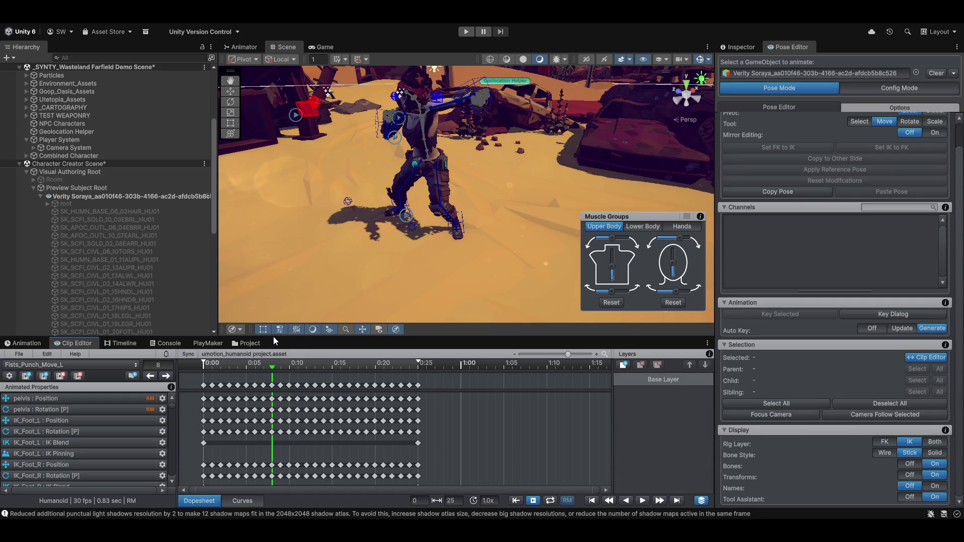
mouse_move(375, 218)
left_mouse_down()
mouse_move(427, 213)
mouse_move(412, 230)
mouse_move(476, 188)
mouse_move(531, 233)
mouse_move(460, 242)
mouse_move(417, 211)
left_mouse_up()
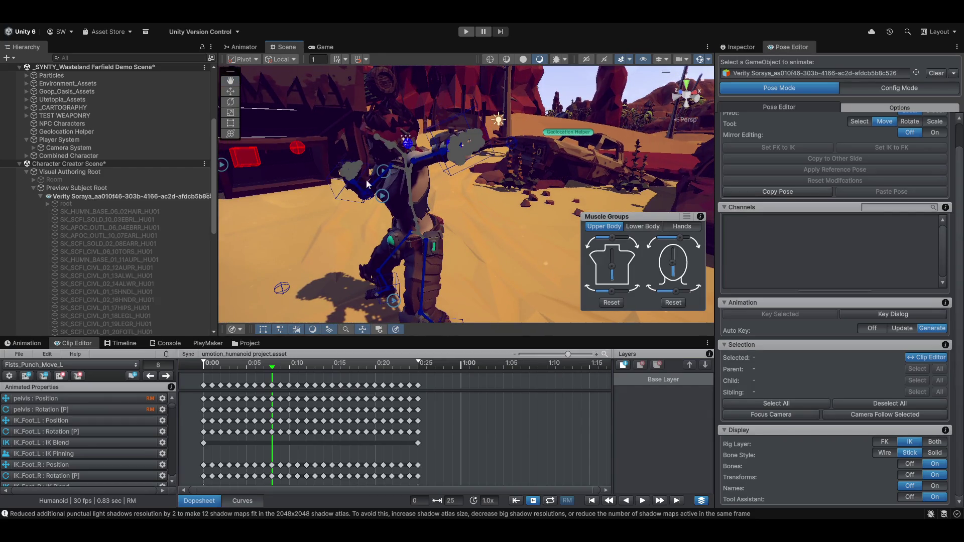
mouse_move(366, 179)
left_mouse_down()
mouse_move(246, 386)
mouse_move(184, 374)
mouse_move(255, 372)
left_mouse_up()
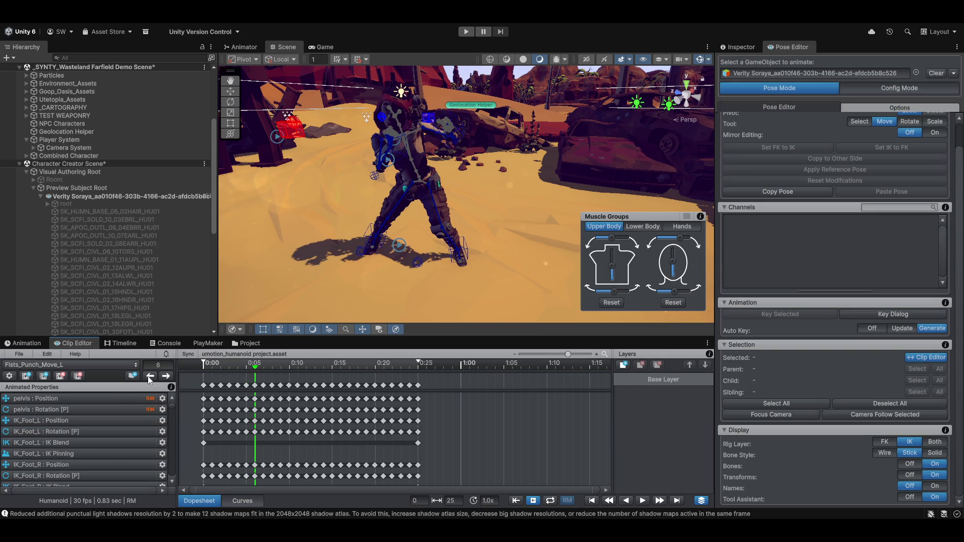
left_click(133, 376)
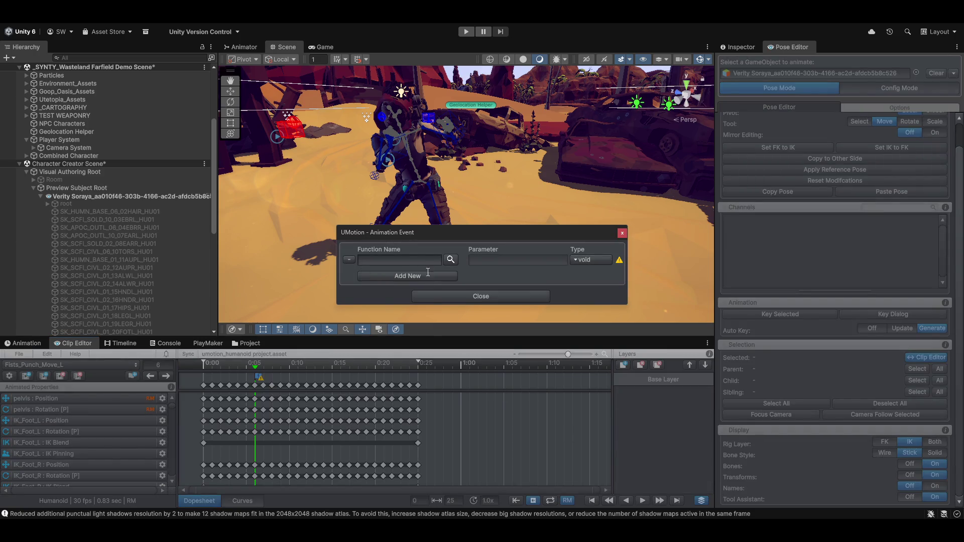
Search 'attack' and assign AttackHitStart to the frame-6 event on Fists_Punch_Move_L
left_click(401, 259)
left_click(451, 259)
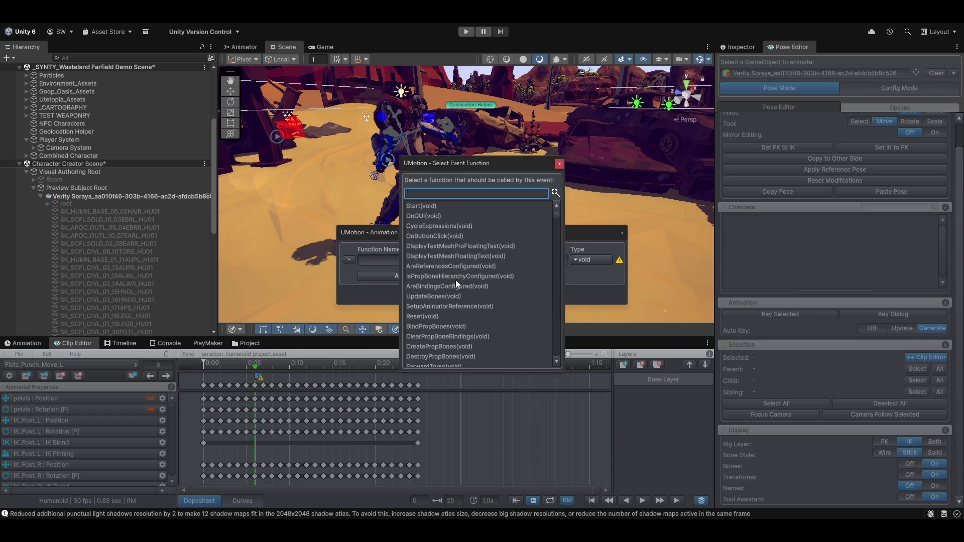
type("attacks")
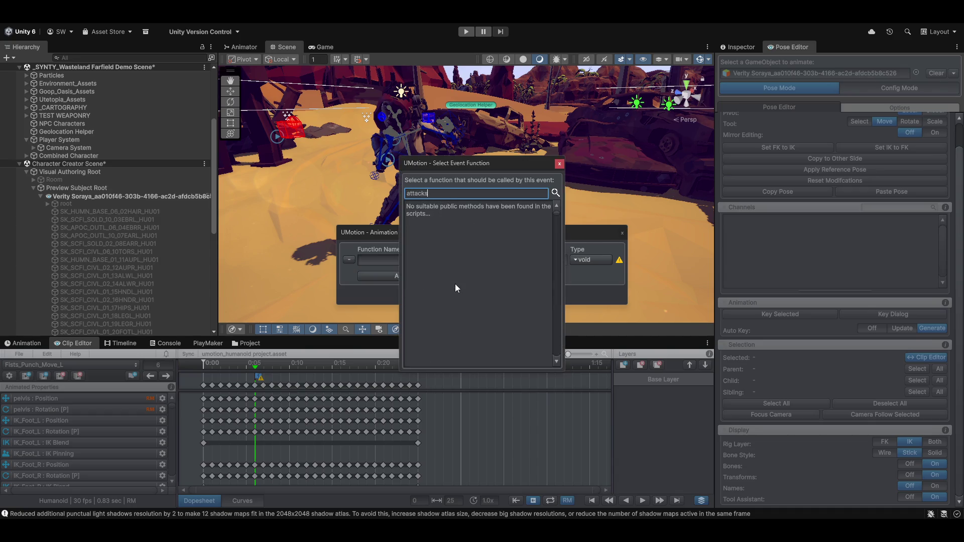
key("BackSpace")
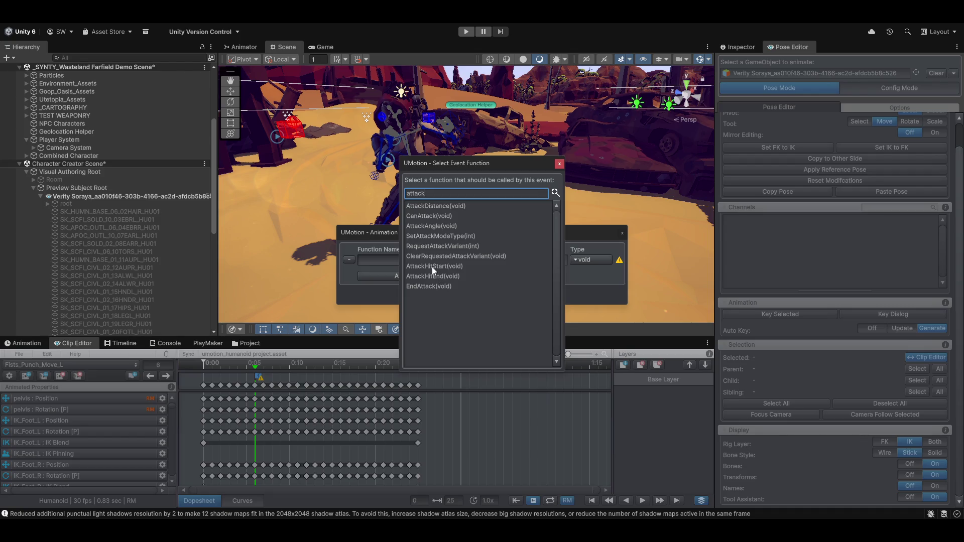
left_click(430, 267)
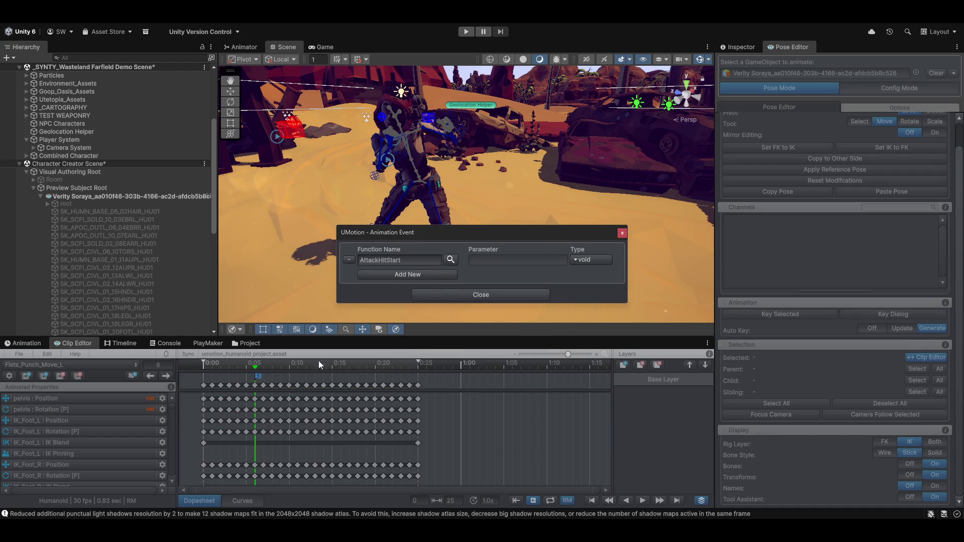
left_click(255, 363)
mouse_move(267, 365)
left_mouse_down()
mouse_move(294, 362)
mouse_move(255, 369)
mouse_move(280, 366)
left_mouse_up()
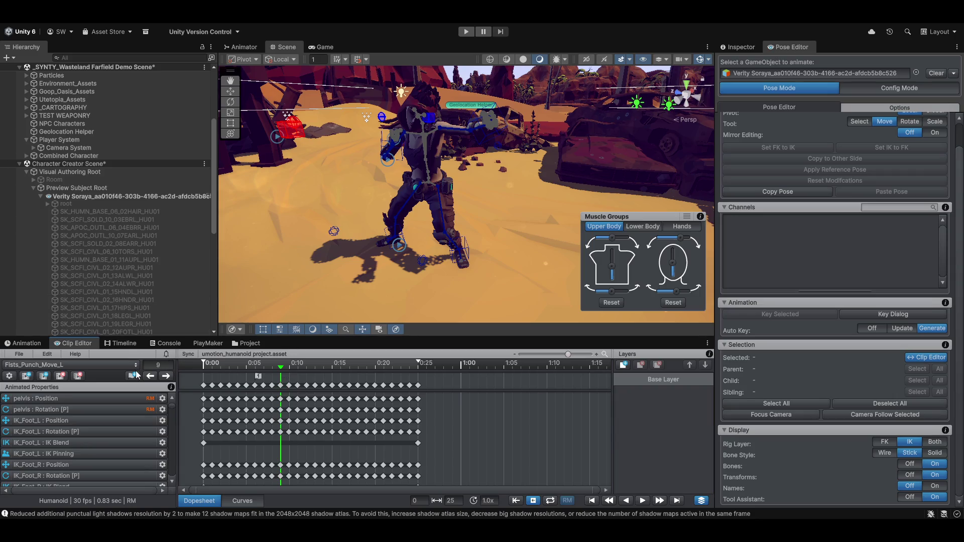
Add a frame-8 event calling AttackHitEnd, found by searching 'attack', and delete its empty extra row
left_click(276, 367)
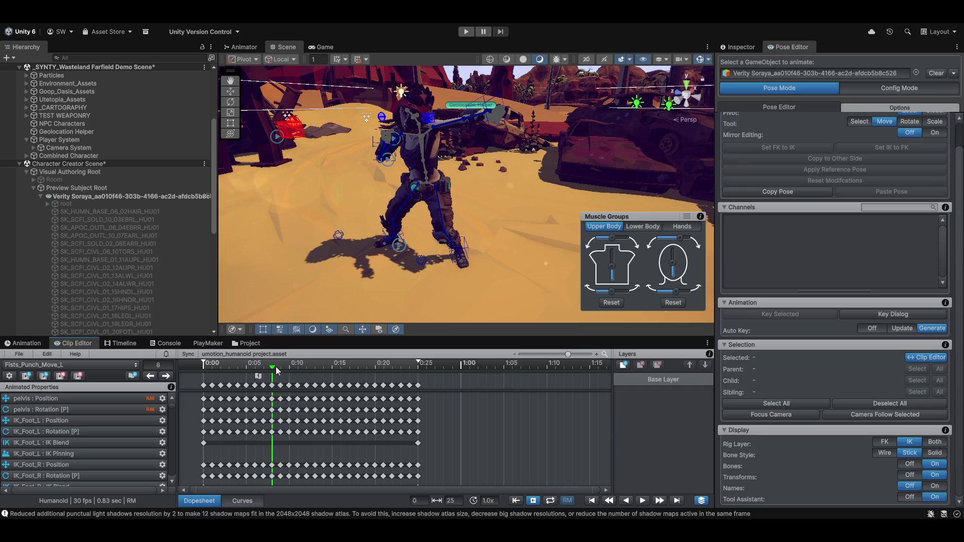
left_click(131, 377)
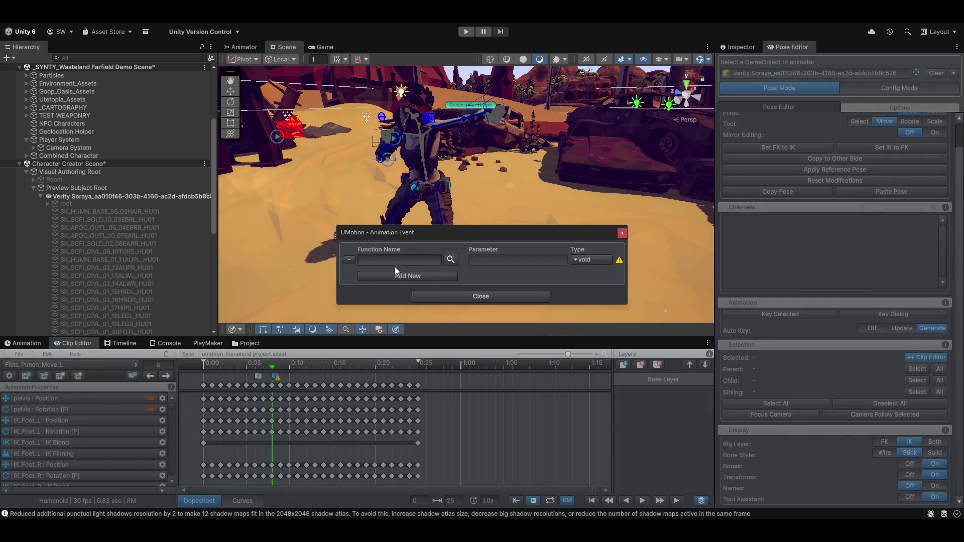
left_click(451, 259)
type("attack")
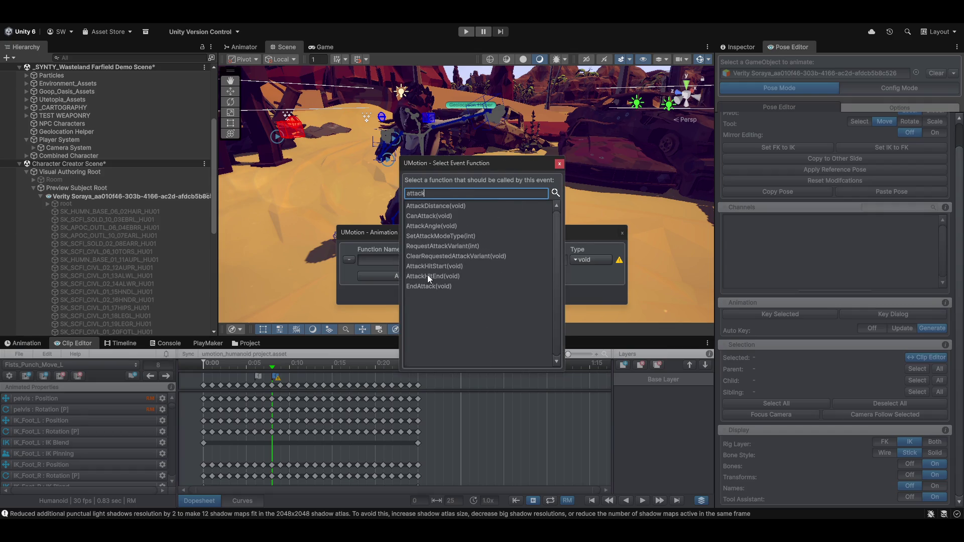
double_click(426, 276)
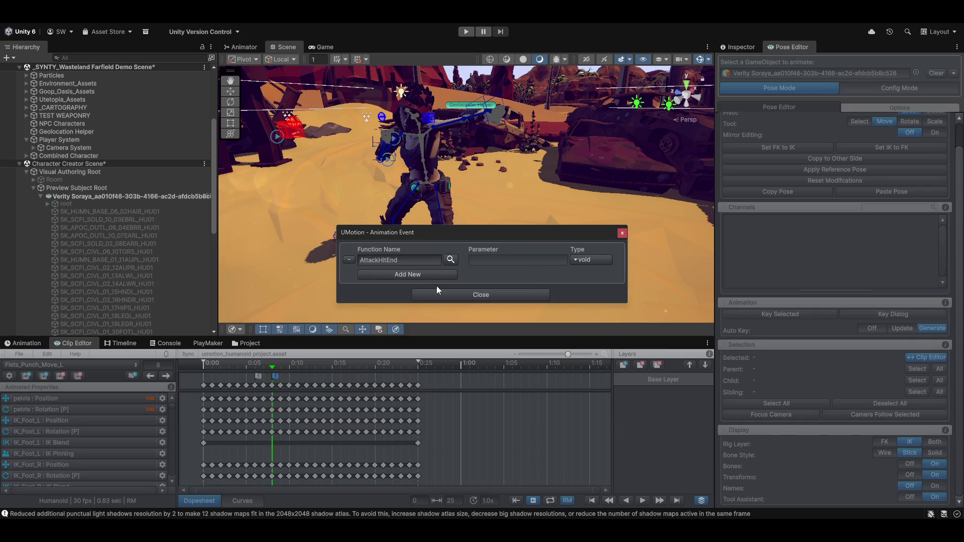
left_click(408, 276)
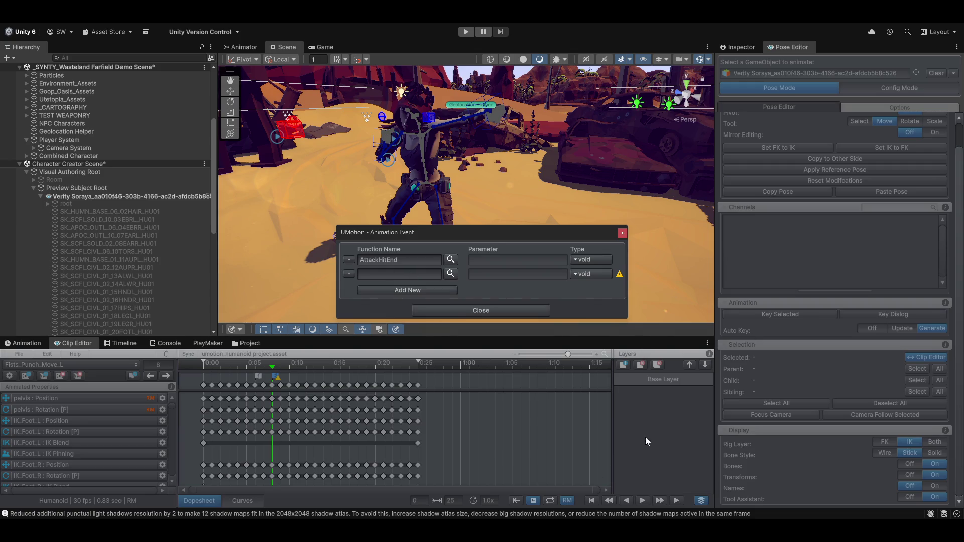
left_click(348, 273)
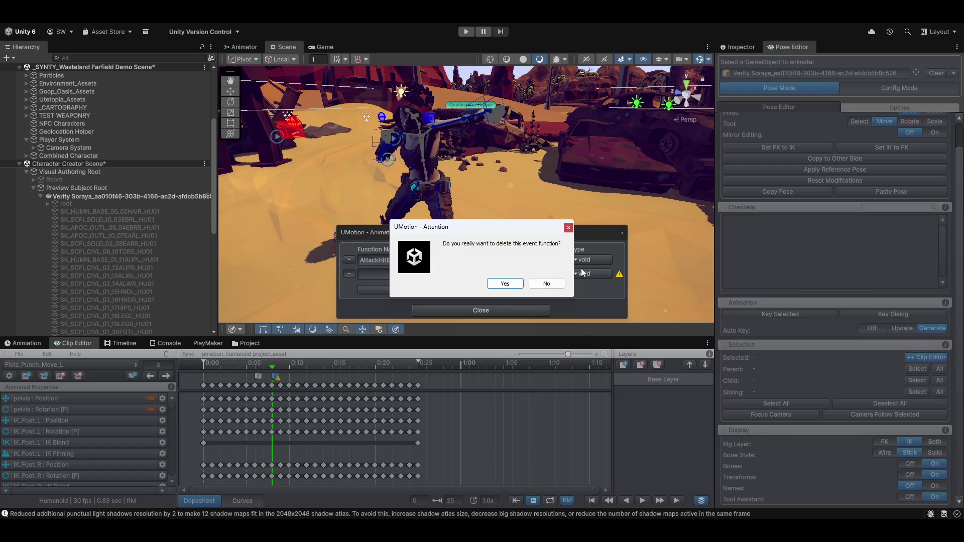
left_click(512, 285)
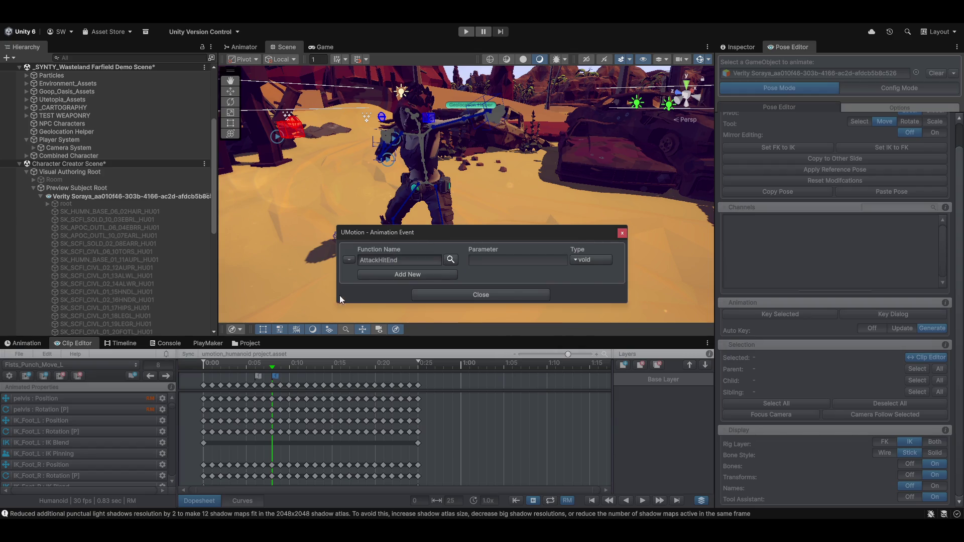
left_click(495, 298)
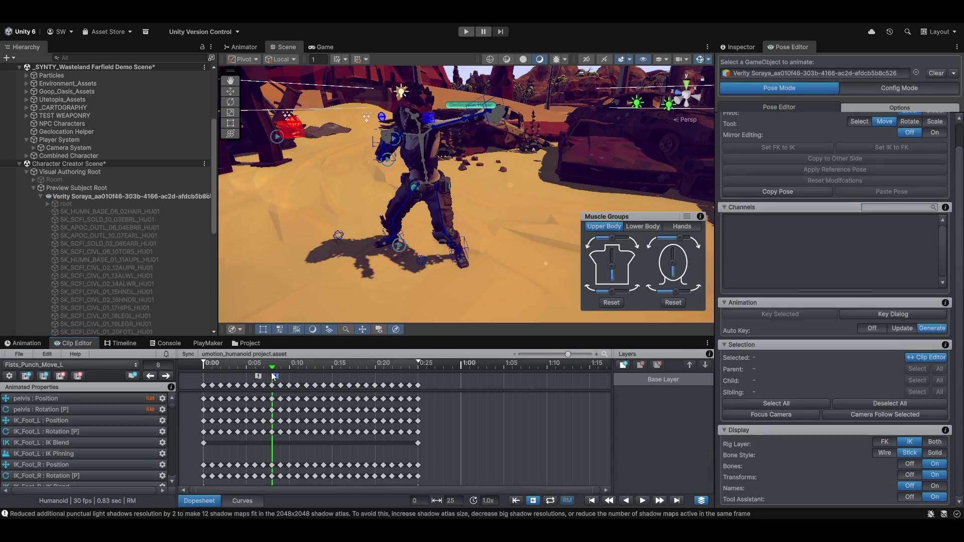
left_click_drag(276, 367, 426, 370)
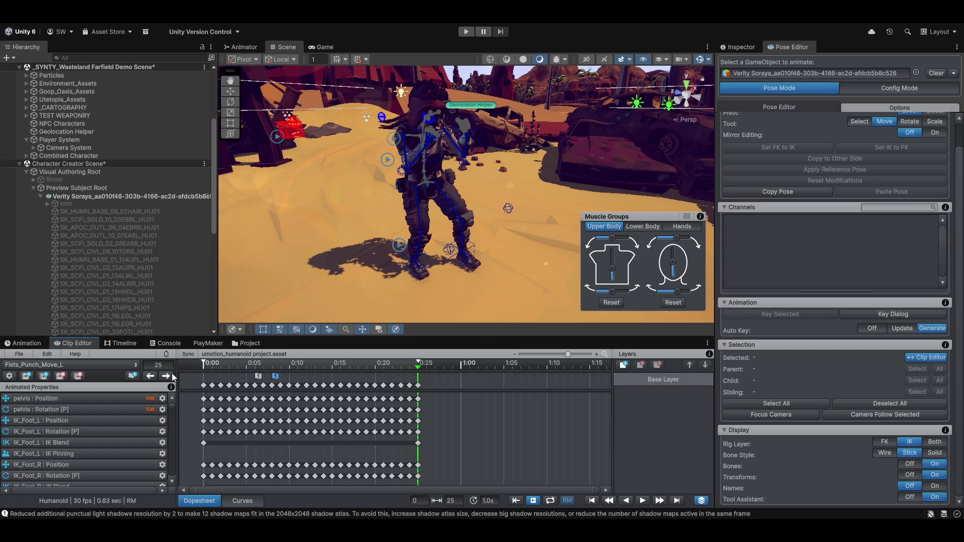
Give Fists_Punch_Move_L an event at frame 25 calling EndAttack, then rewind the playhead to frame 0
left_click(132, 375)
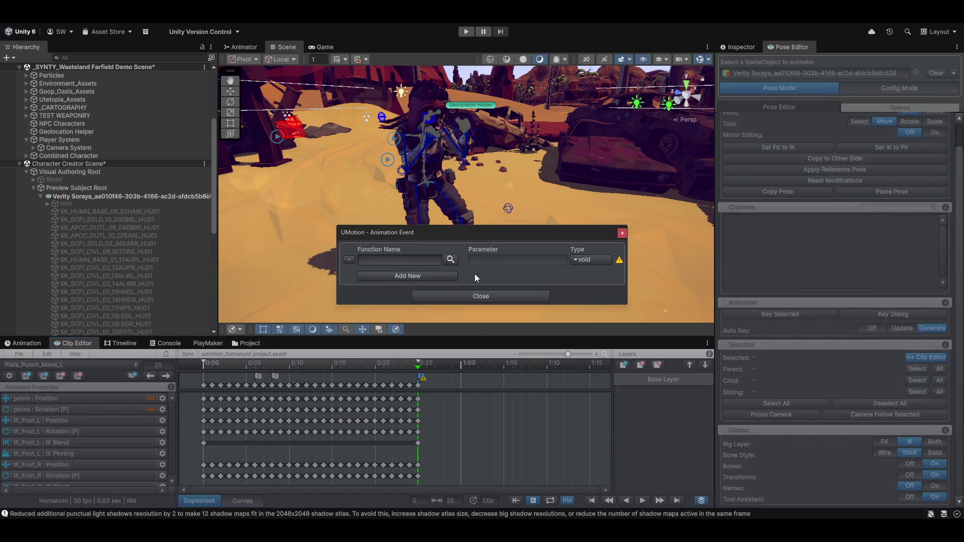
left_click(450, 260)
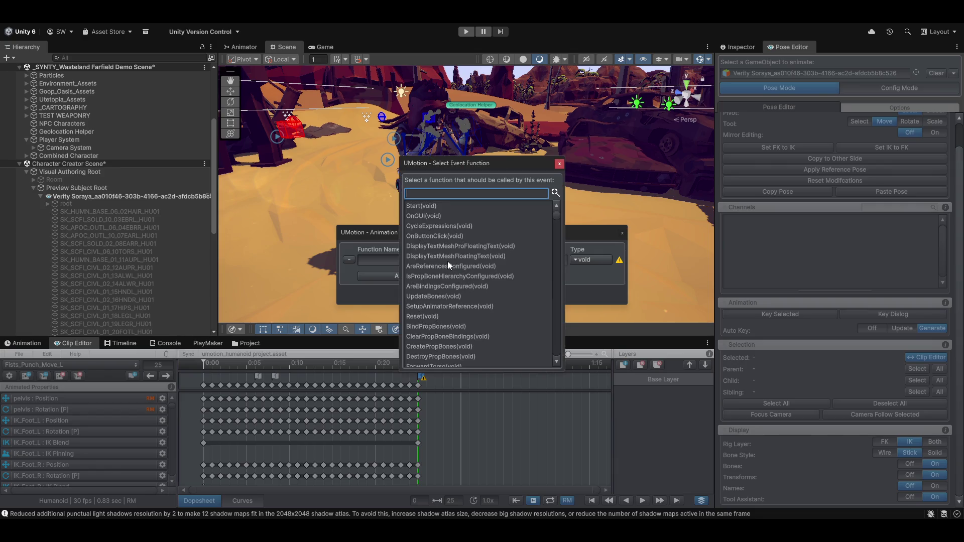
type("attack")
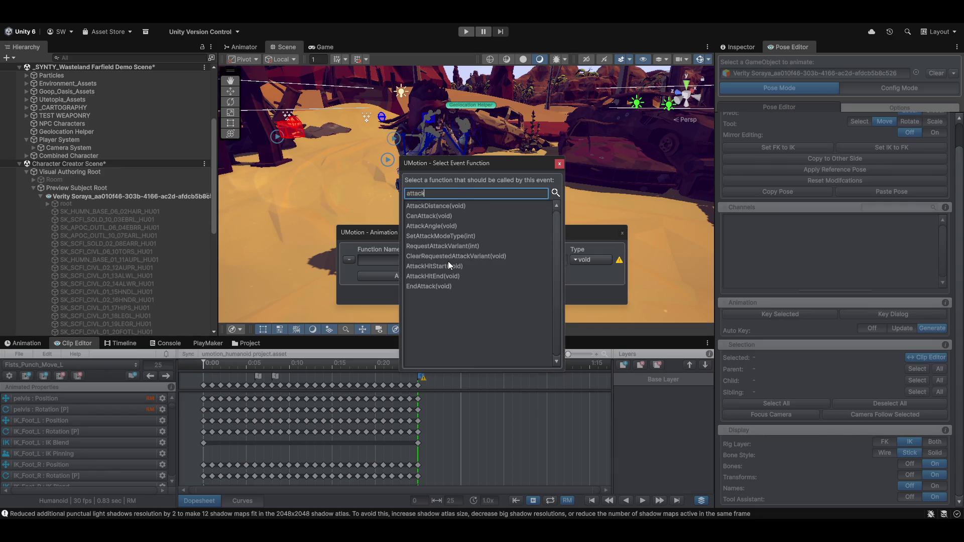
left_click(433, 283)
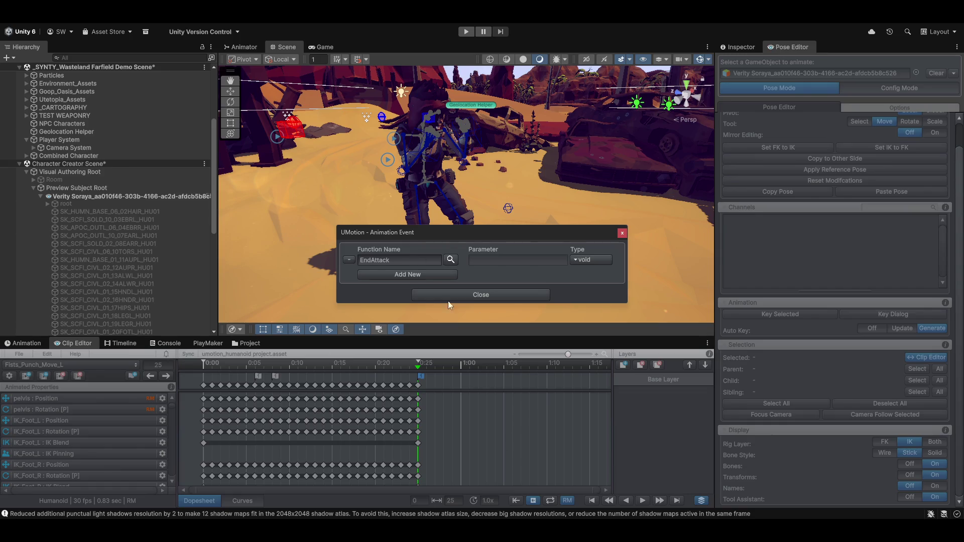
left_click(498, 294)
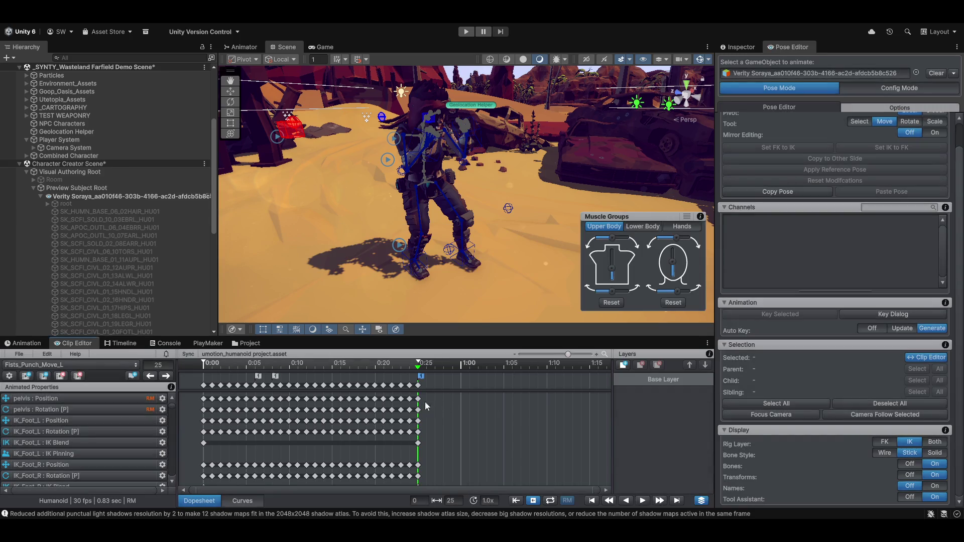
left_click_drag(403, 366, 150, 356)
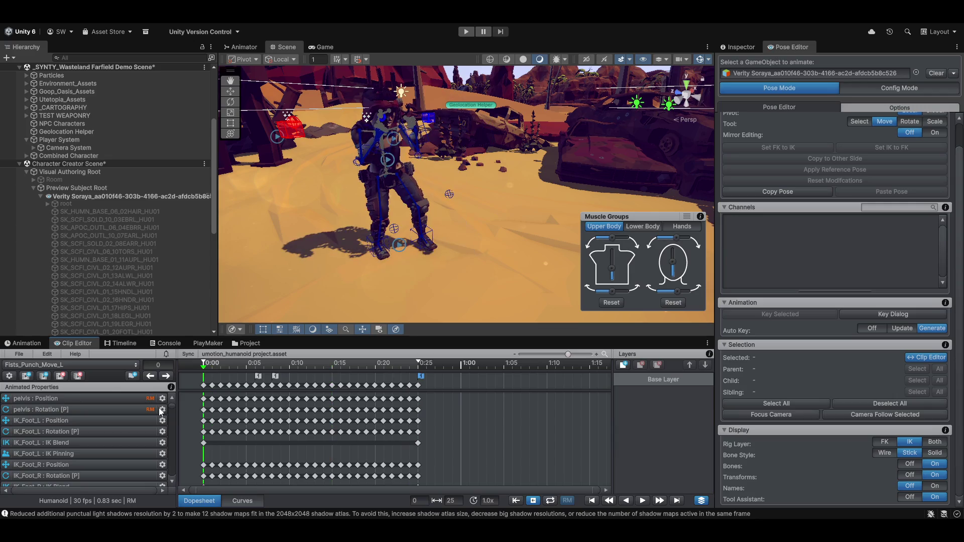
left_click(61, 367)
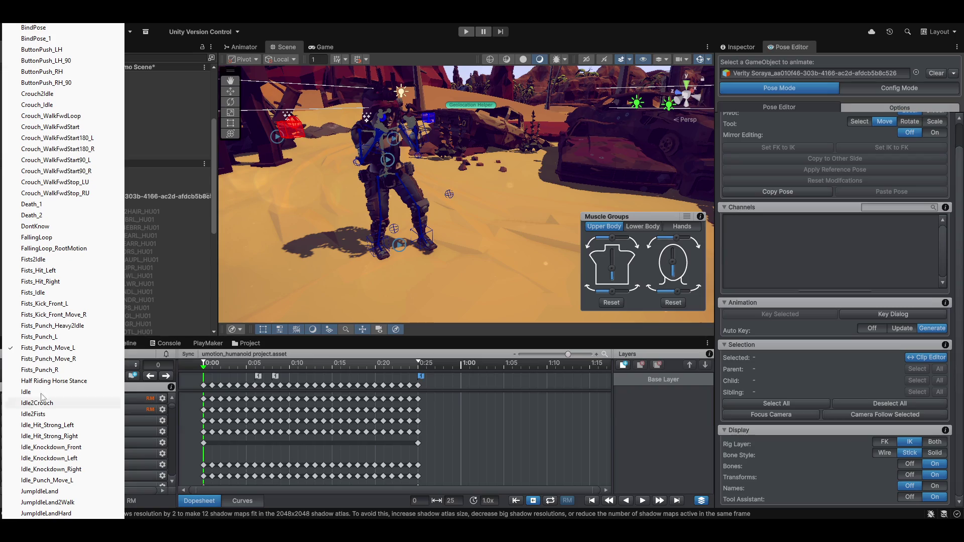
Load Fists_Punch_Move_R and scrub through frames 3–6 to inspect the punch pose
left_click(43, 360)
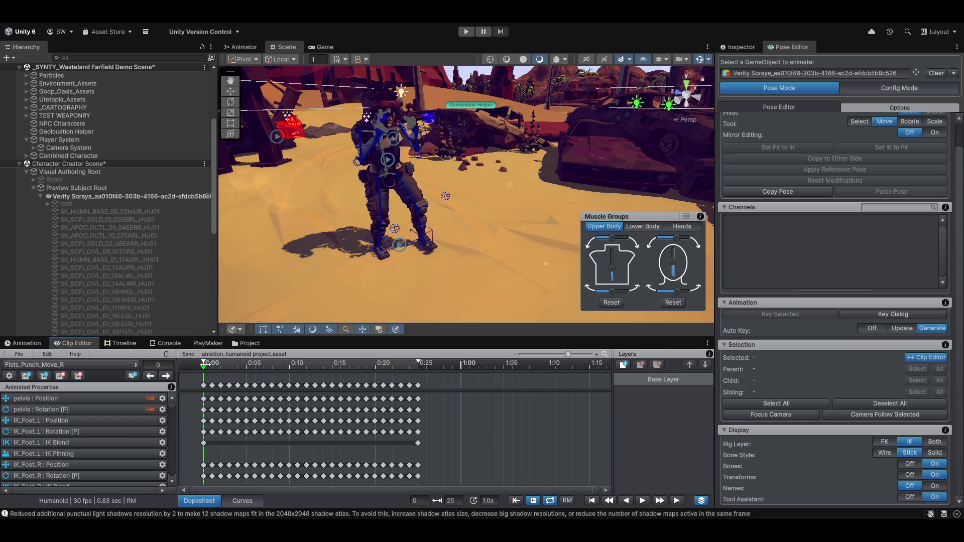
mouse_move(204, 369)
left_mouse_down()
mouse_move(286, 363)
mouse_move(383, 382)
mouse_move(241, 386)
mouse_move(269, 397)
mouse_move(199, 388)
left_mouse_up()
mouse_move(204, 384)
left_mouse_down()
mouse_move(238, 384)
mouse_move(246, 399)
mouse_move(227, 408)
mouse_move(242, 420)
mouse_move(289, 421)
mouse_move(200, 431)
mouse_move(280, 418)
mouse_move(269, 410)
mouse_move(293, 404)
mouse_move(260, 399)
mouse_move(294, 394)
mouse_move(271, 388)
mouse_move(327, 376)
mouse_move(223, 422)
mouse_move(205, 424)
mouse_move(230, 404)
mouse_move(191, 405)
left_mouse_up()
mouse_move(191, 406)
left_mouse_down()
mouse_move(276, 417)
mouse_move(243, 416)
mouse_move(267, 414)
left_mouse_up()
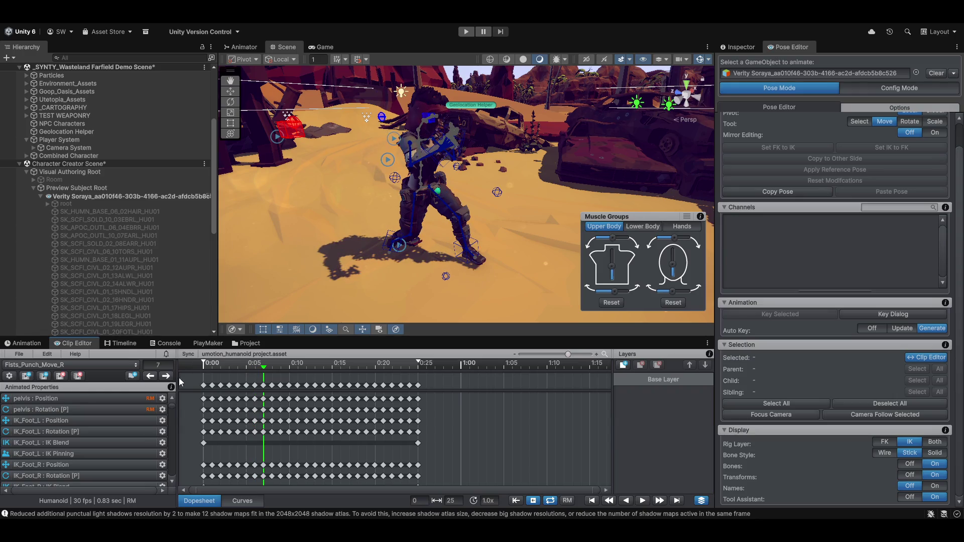
Add an event at frame 7 of Fists_Punch_Move_R calling AttackHitStart, then move to frame 9
left_click(132, 375)
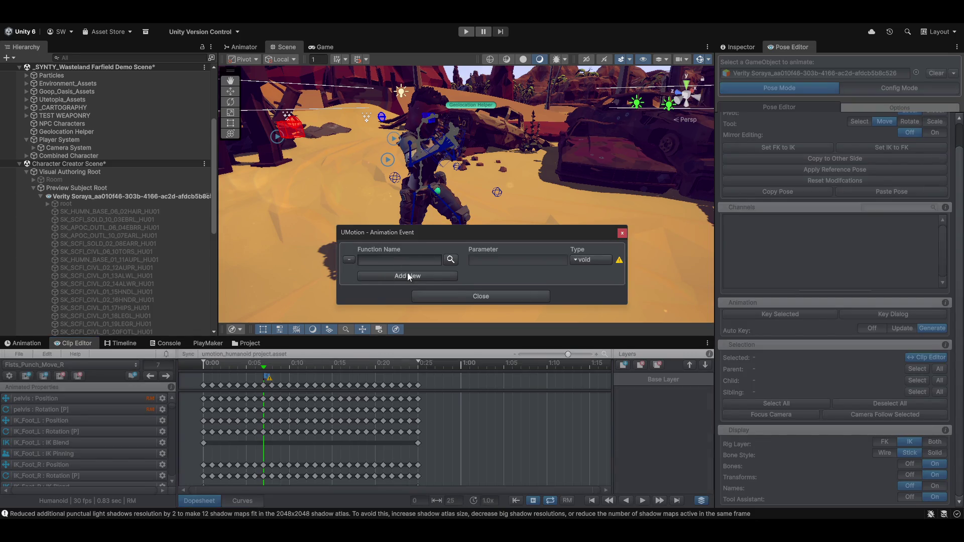
left_click(450, 260)
type("attack")
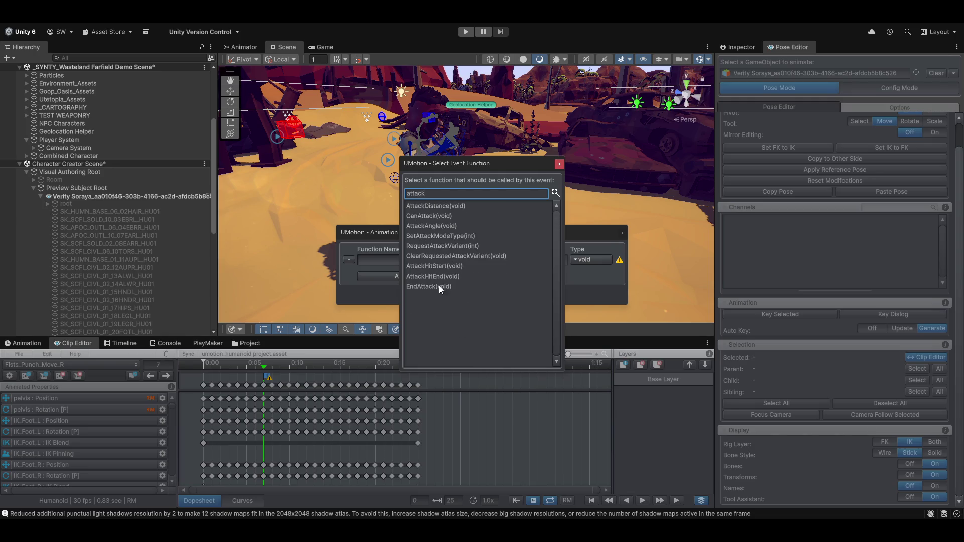
left_click(426, 266)
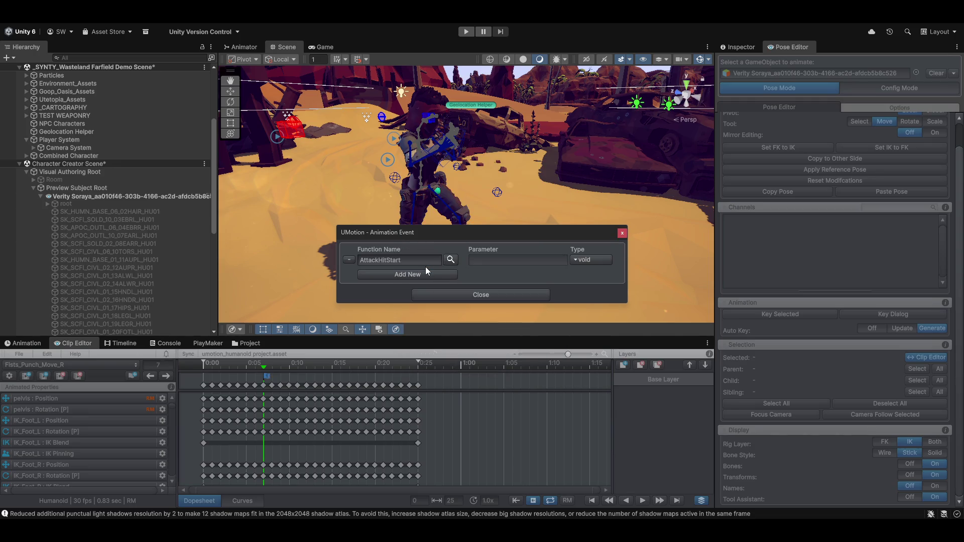
left_click(480, 297)
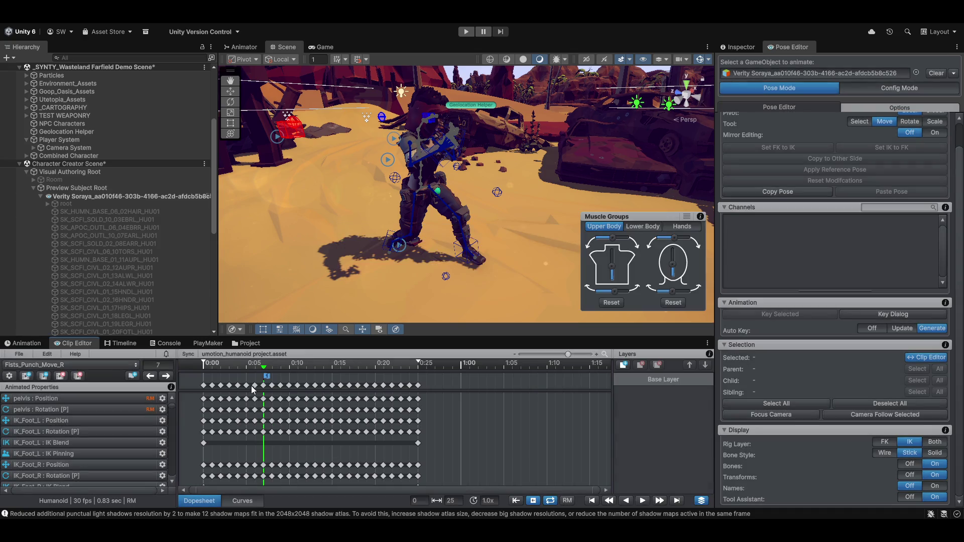
left_click_drag(263, 368, 283, 371)
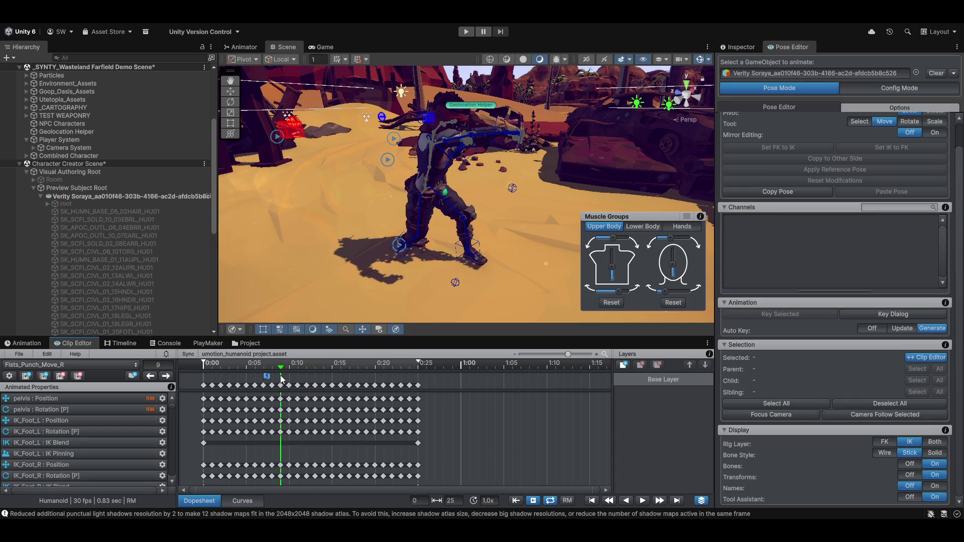
mouse_move(502, 150)
left_mouse_down()
mouse_move(547, 170)
mouse_move(435, 236)
mouse_move(399, 194)
mouse_move(496, 168)
mouse_move(477, 180)
left_mouse_up()
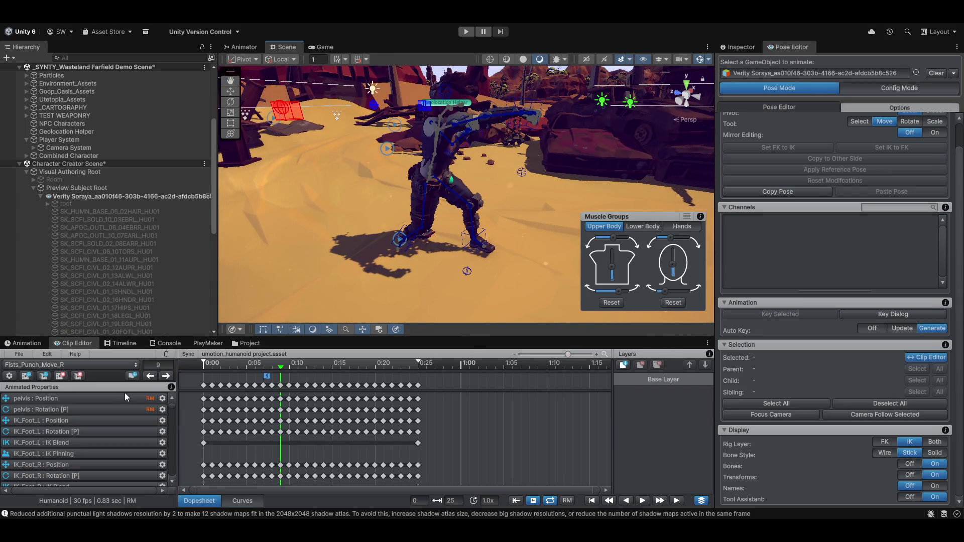
Add an event at frame 9 of Fists_Punch_Move_R calling AttackHitEnd, then move to frame 25
left_click(133, 376)
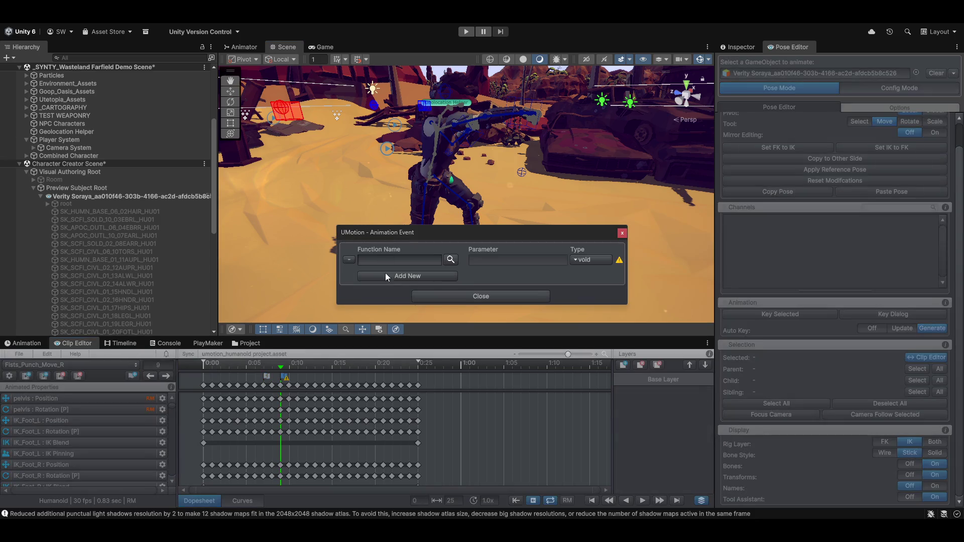
left_click(453, 260)
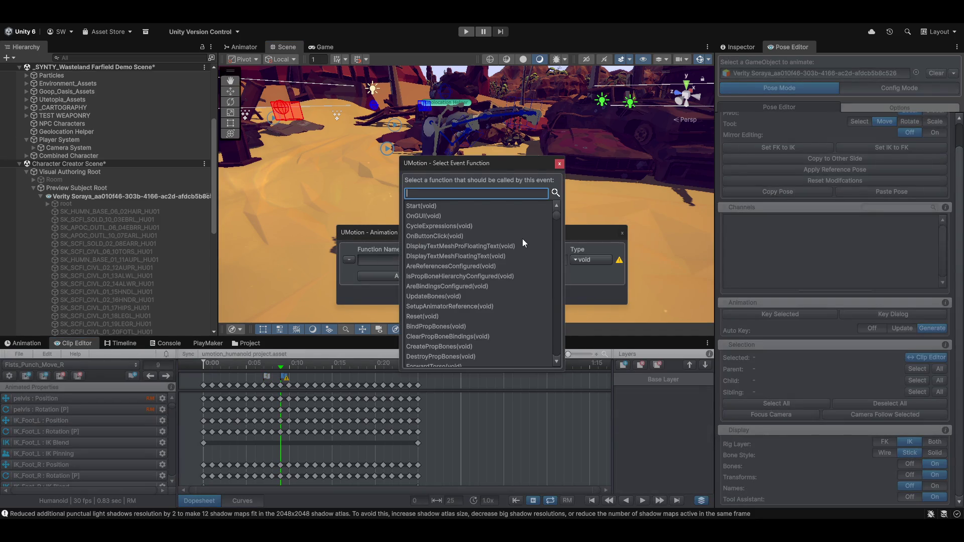
type("attyack")
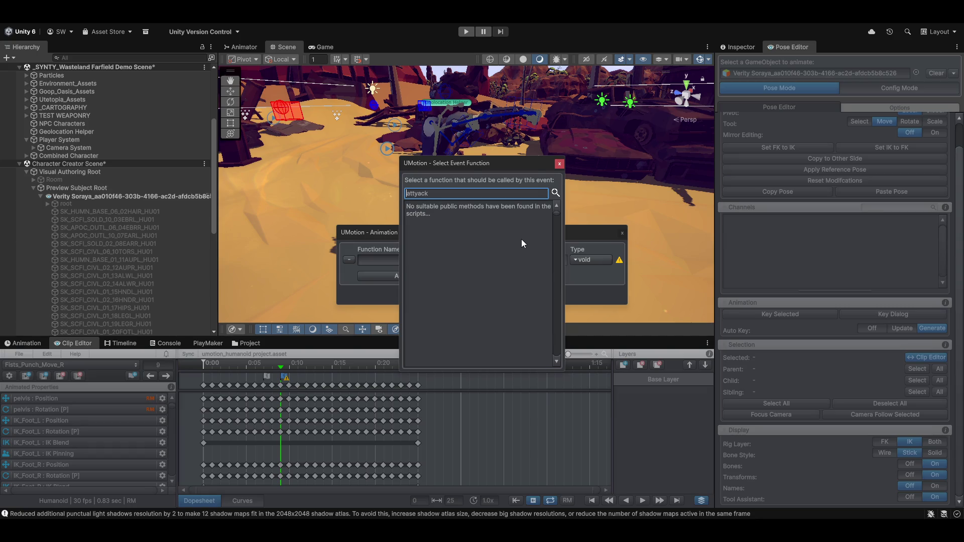
key("Left")
key("Left")
key("Left")
key("BackSpace")
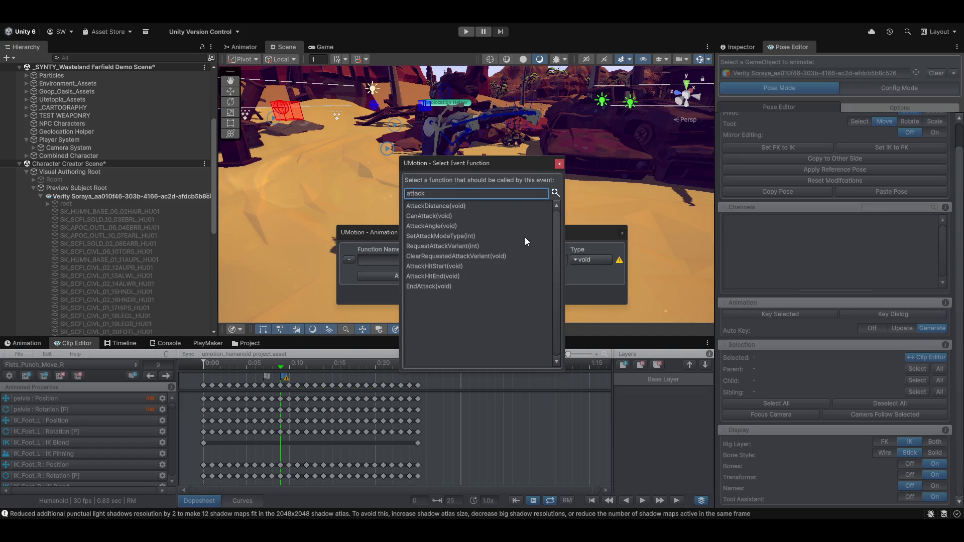
left_click(429, 276)
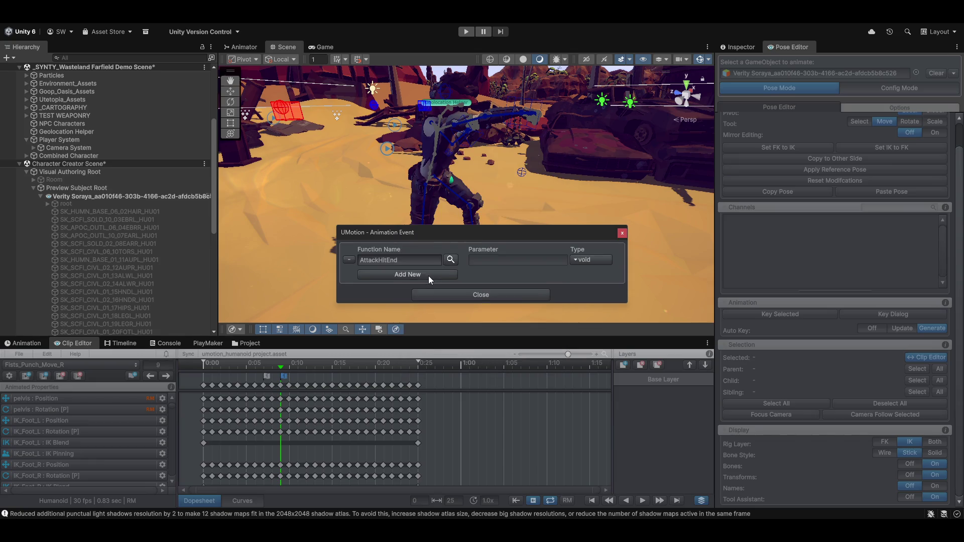
left_click(471, 295)
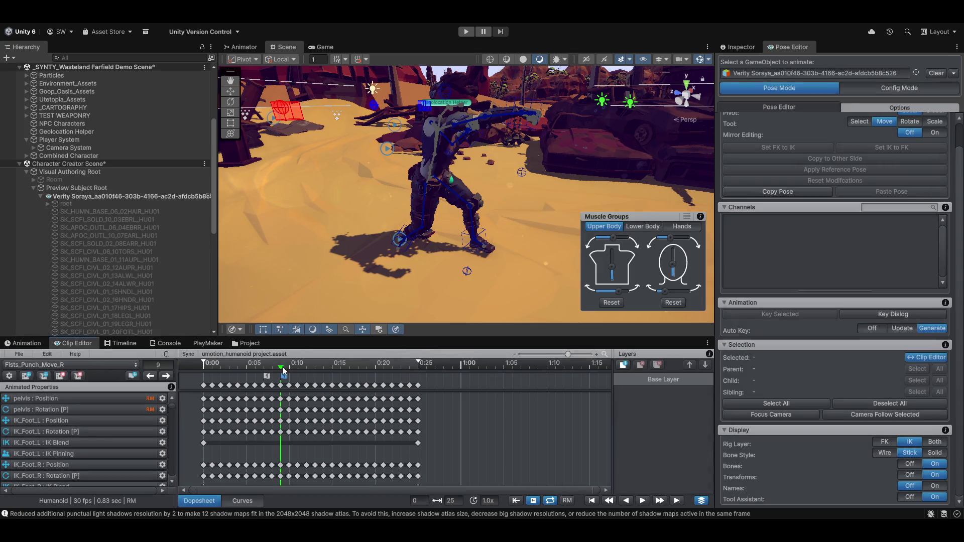
mouse_move(282, 366)
left_mouse_down()
mouse_move(426, 368)
mouse_move(416, 369)
left_mouse_up()
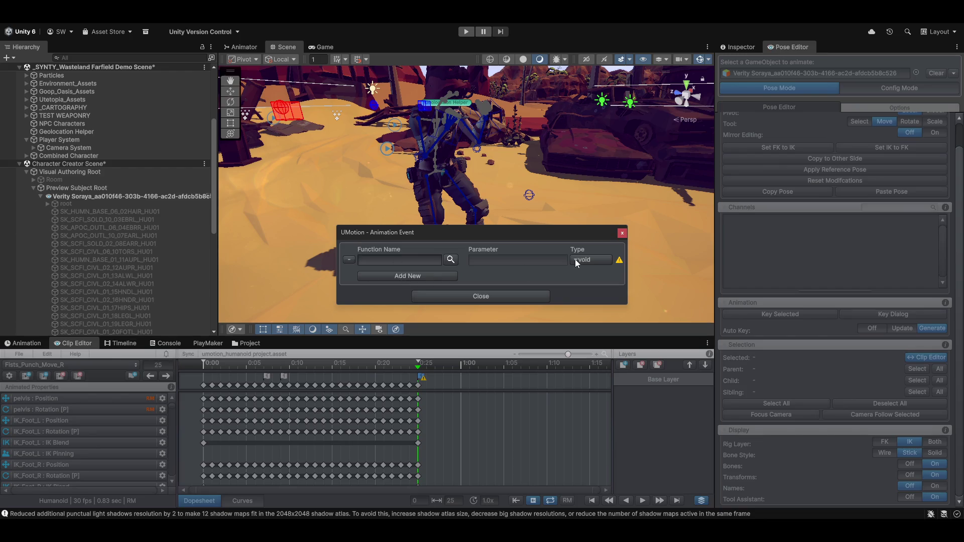
Set the frame-25 event of Fists_Punch_Move_R to call EndAttack, found by searching 'enda'
left_click(450, 259)
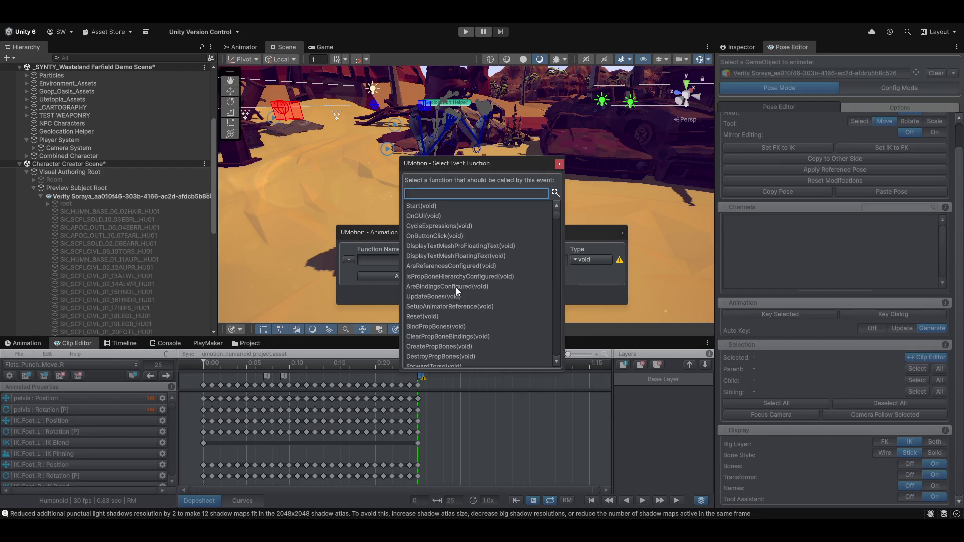
type("enda")
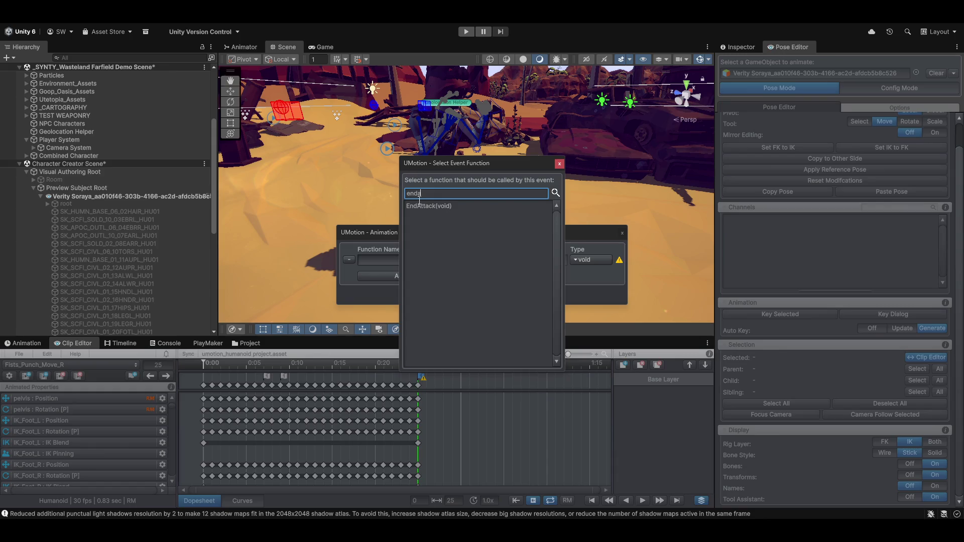
left_click(422, 206)
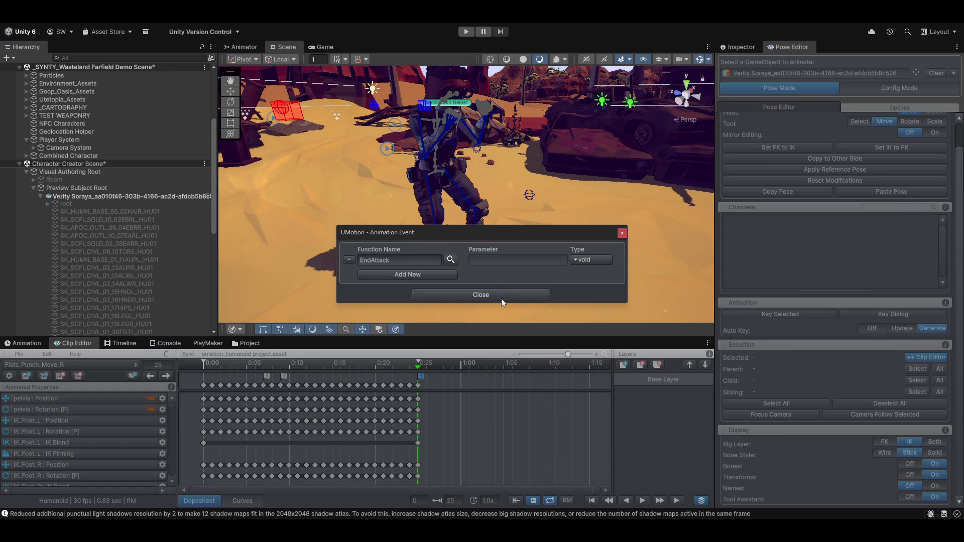
left_click(501, 298)
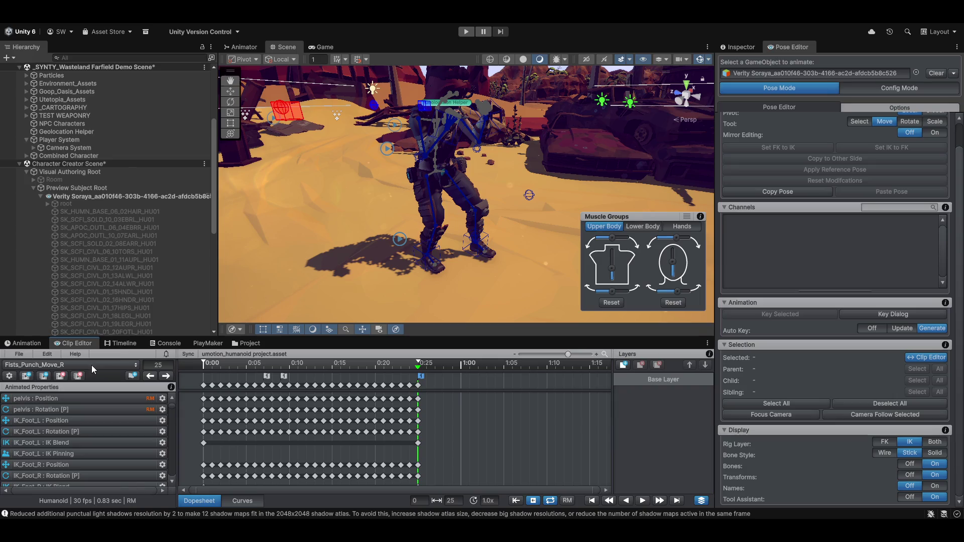
left_click(91, 365)
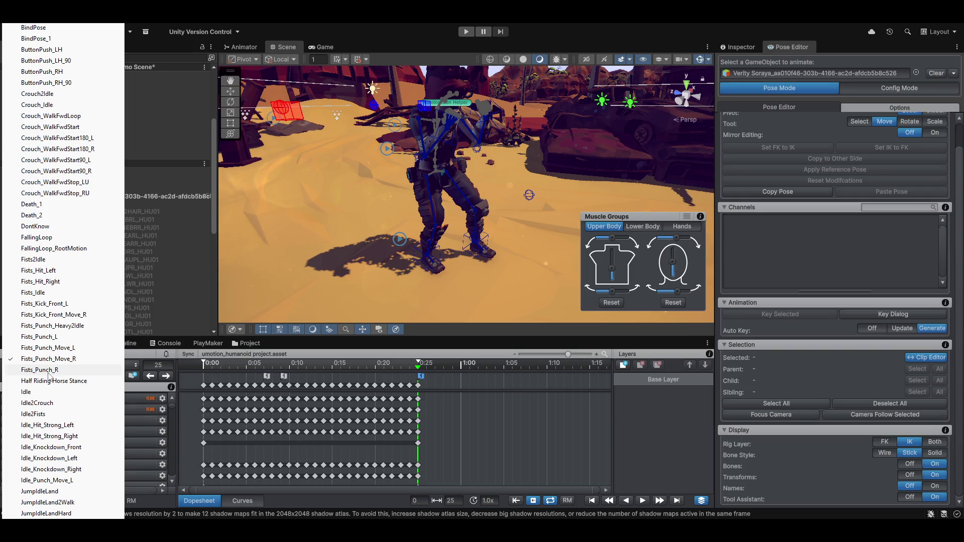
left_click(48, 374)
left_click(48, 373)
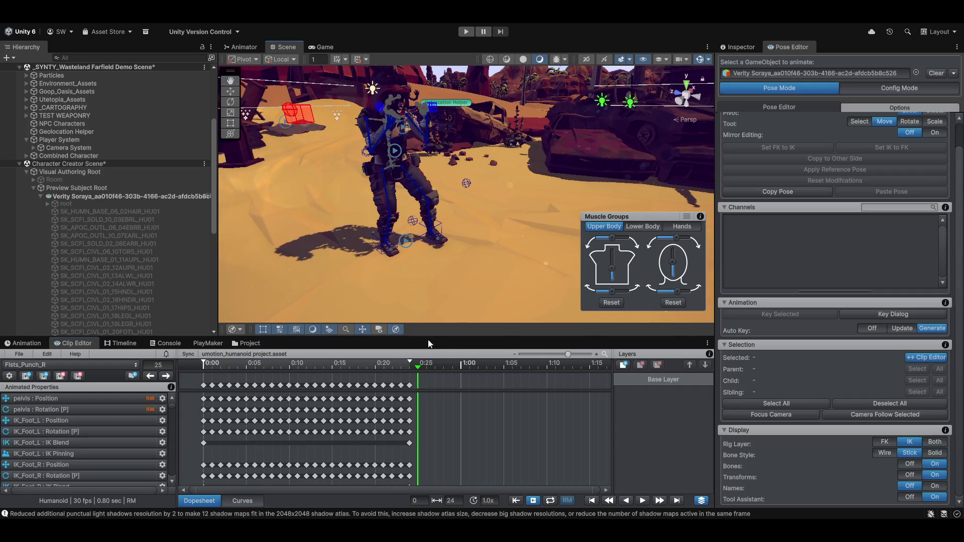
Rewind Fists_Punch_R to frame 0, scrub to frame 3 and add a new event there
mouse_move(417, 367)
left_mouse_down()
mouse_move(203, 366)
mouse_move(237, 370)
mouse_move(414, 363)
mouse_move(182, 354)
left_mouse_up()
mouse_move(473, 182)
left_mouse_down()
mouse_move(462, 201)
mouse_move(490, 221)
mouse_move(372, 271)
left_mouse_up()
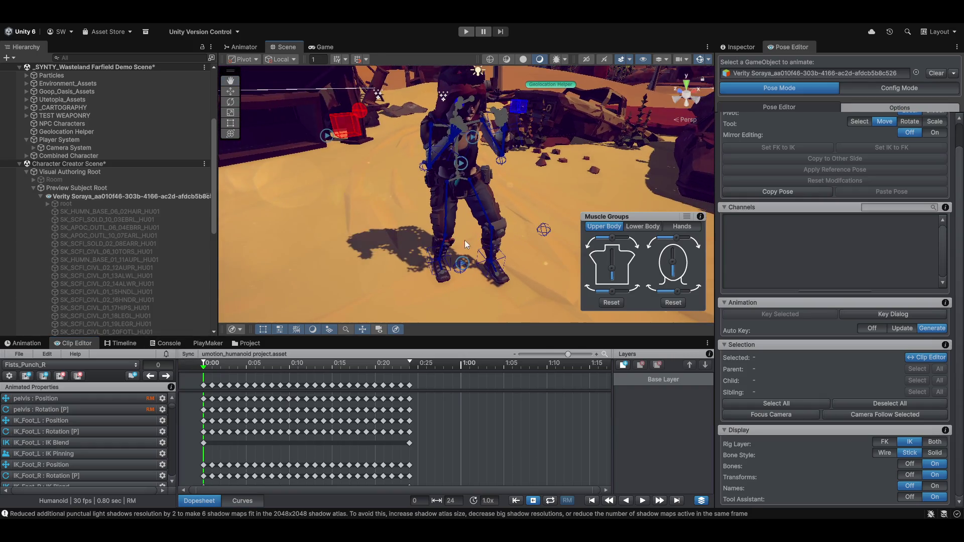
mouse_move(204, 369)
left_mouse_down()
mouse_move(238, 376)
mouse_move(229, 376)
left_mouse_up()
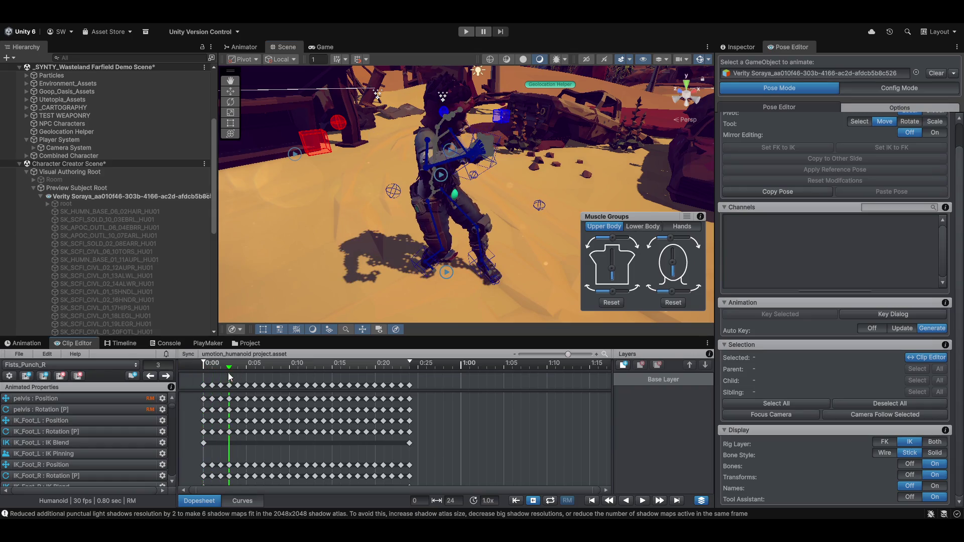
left_click(133, 376)
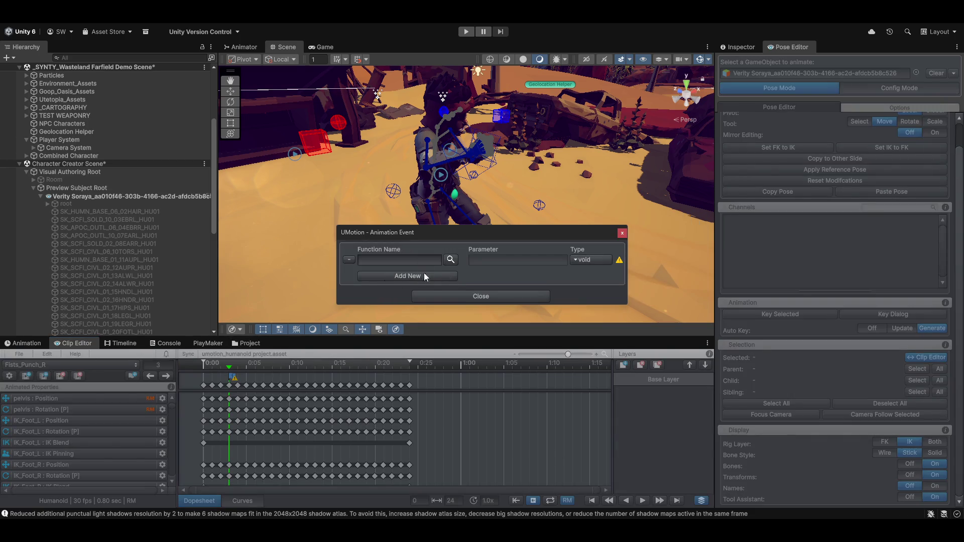
Set the frame-3 event of Fists_Punch_R to AttackHitStart, then move to frame 5
left_click(451, 259)
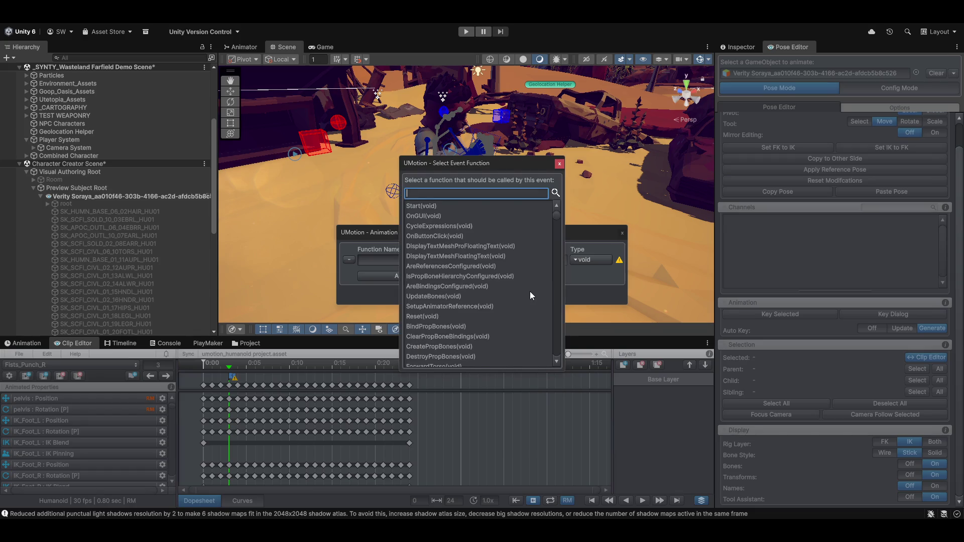
type("attack")
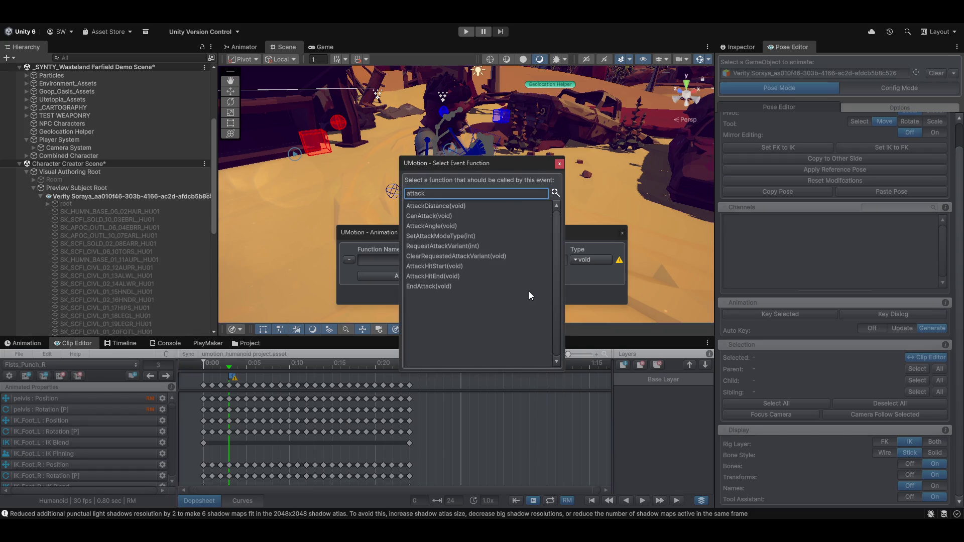
left_click(429, 267)
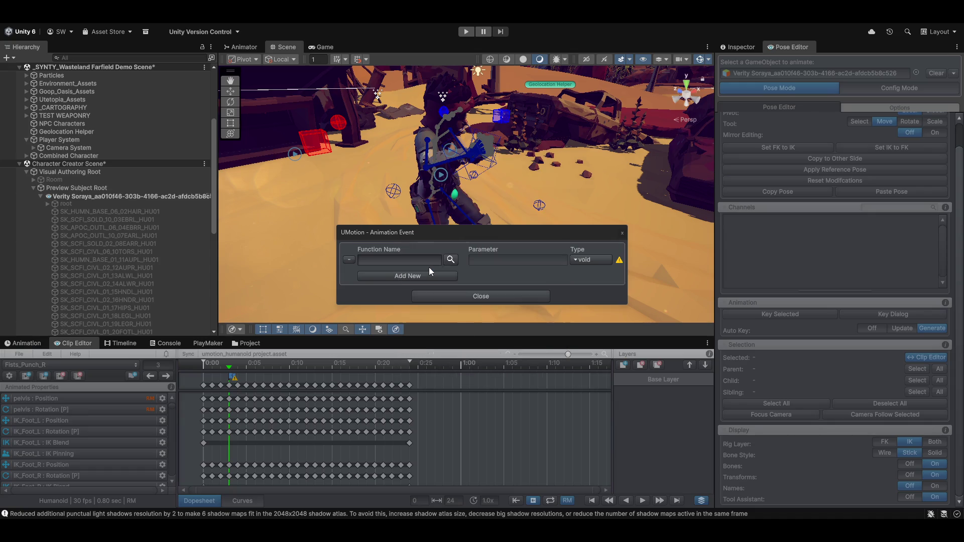
left_click(477, 295)
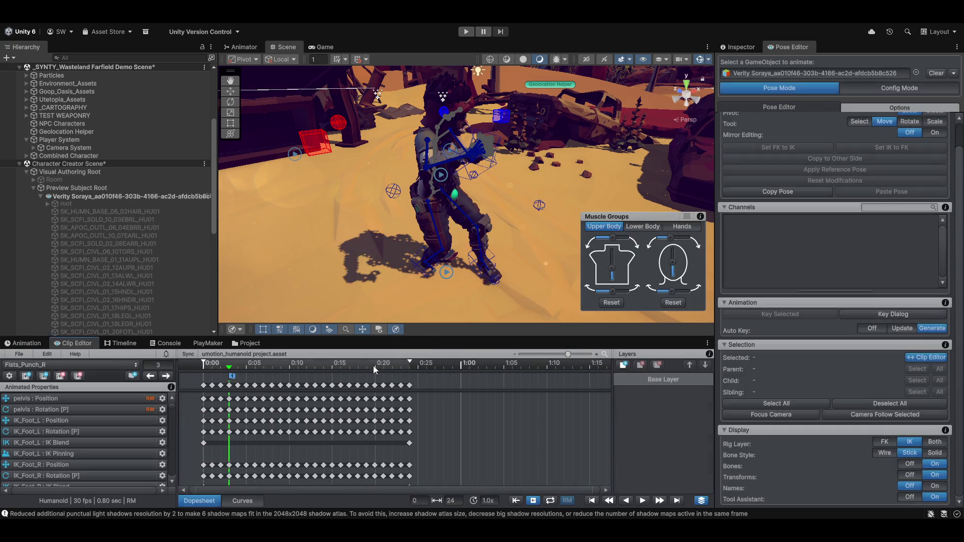
left_click_drag(230, 368, 246, 371)
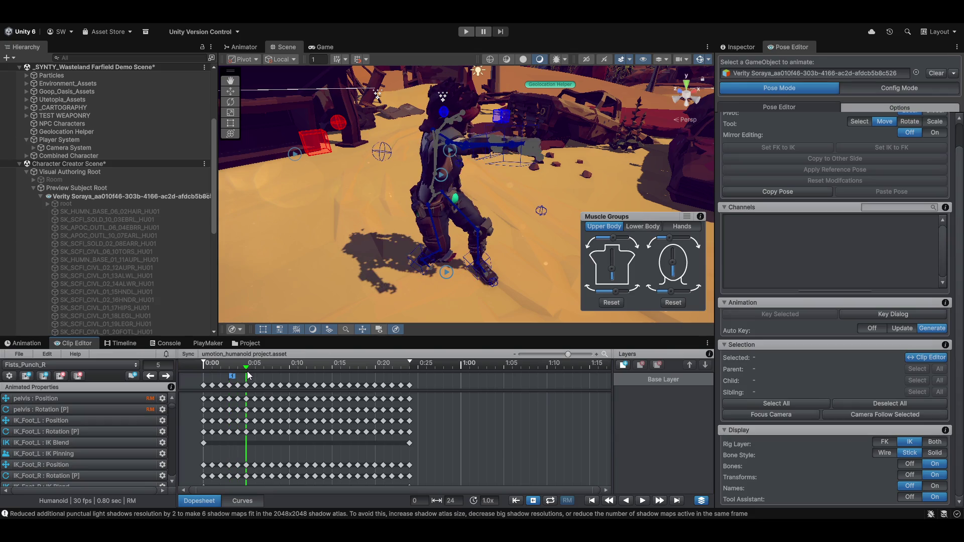
Add an event at frame 5 of Fists_Punch_R calling AttackHitEnd, then move to frame 24
left_click(133, 377)
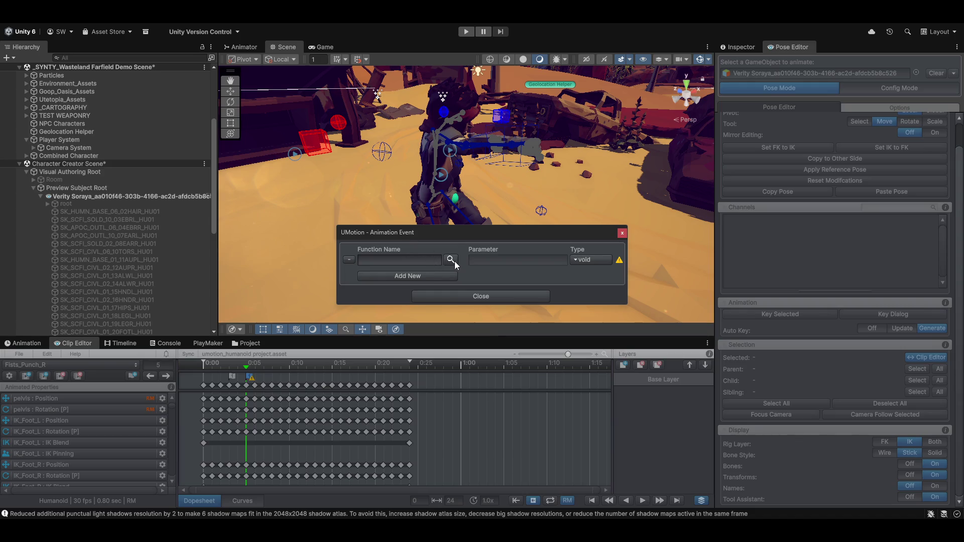
left_click(451, 260)
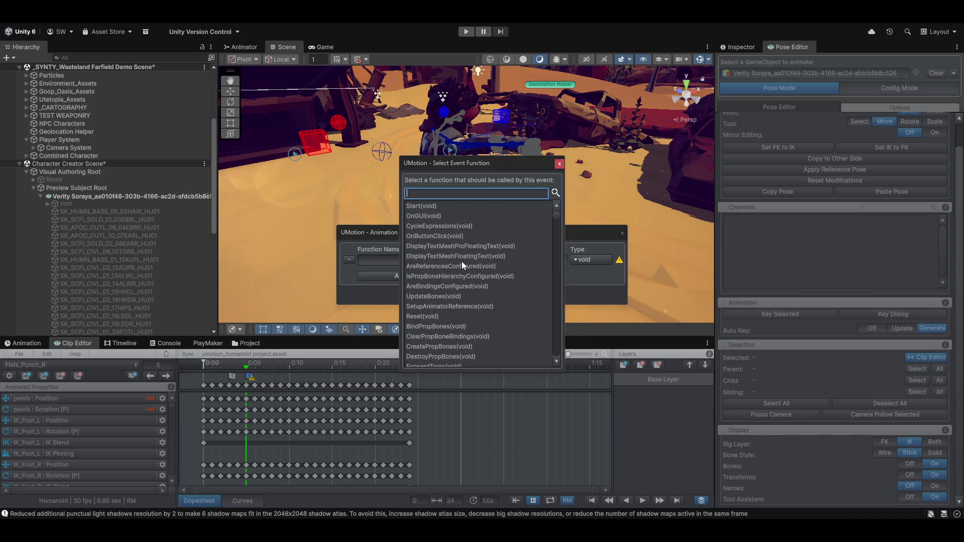
type("attack")
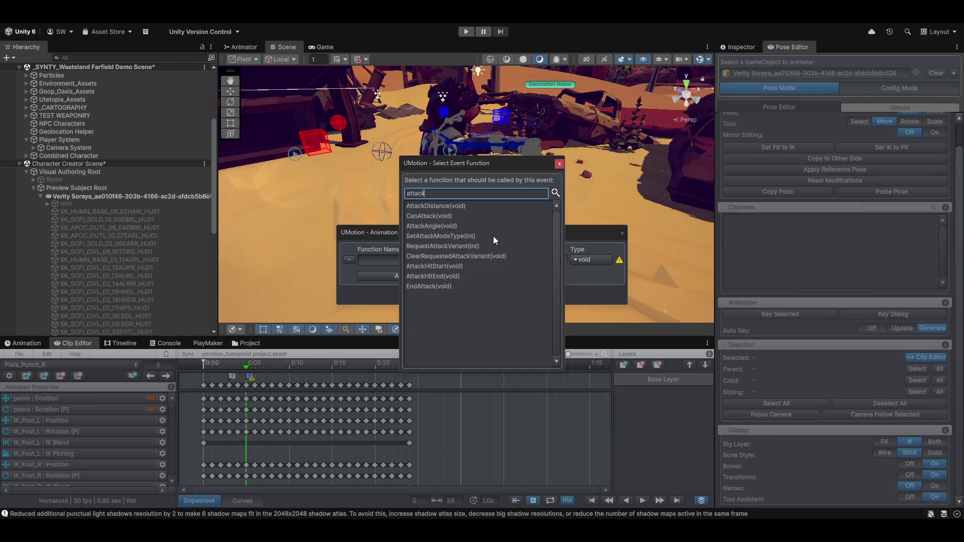
left_click(446, 276)
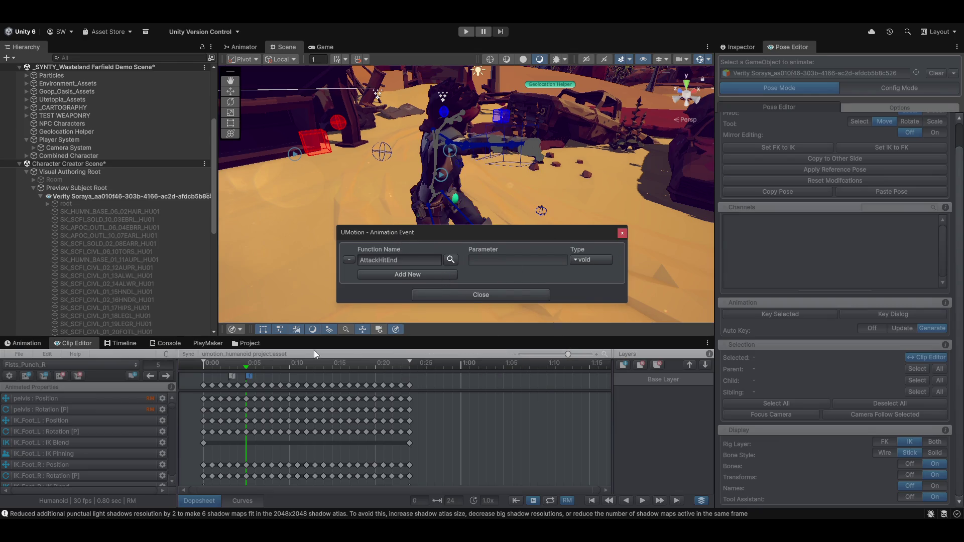
left_click(473, 295)
left_click_drag(246, 369, 413, 374)
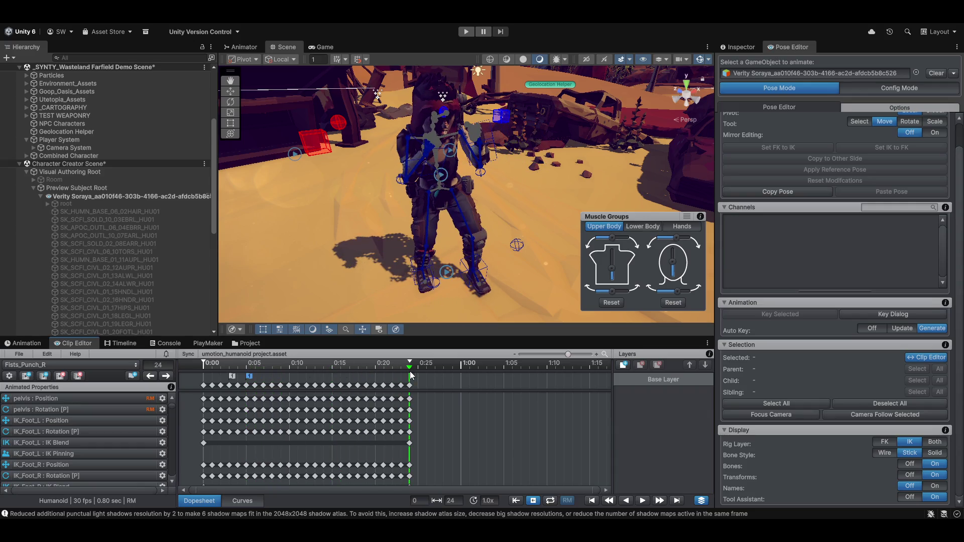
Add an event at frame 24 of Fists_Punch_R calling EndAttack(void), found by searching 'attack'
left_click(136, 375)
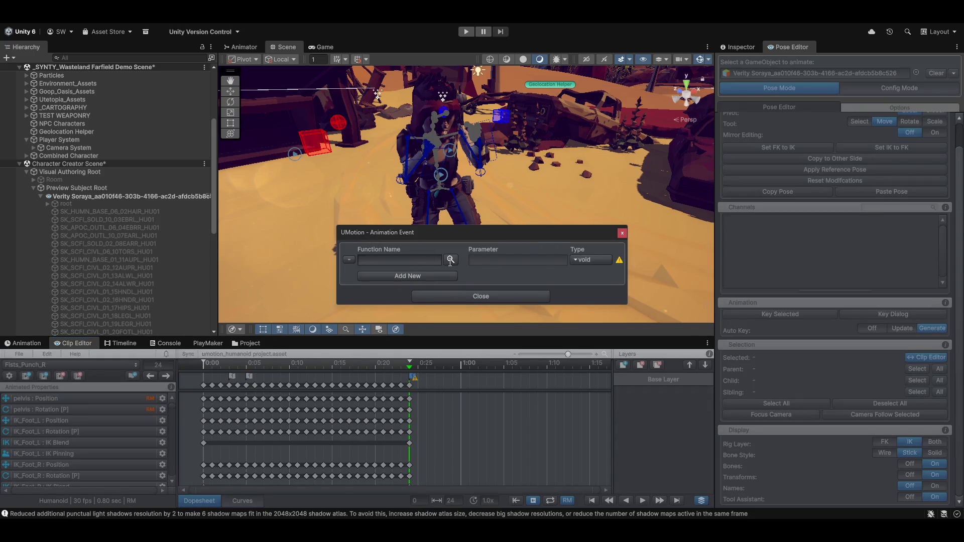
left_click(451, 260)
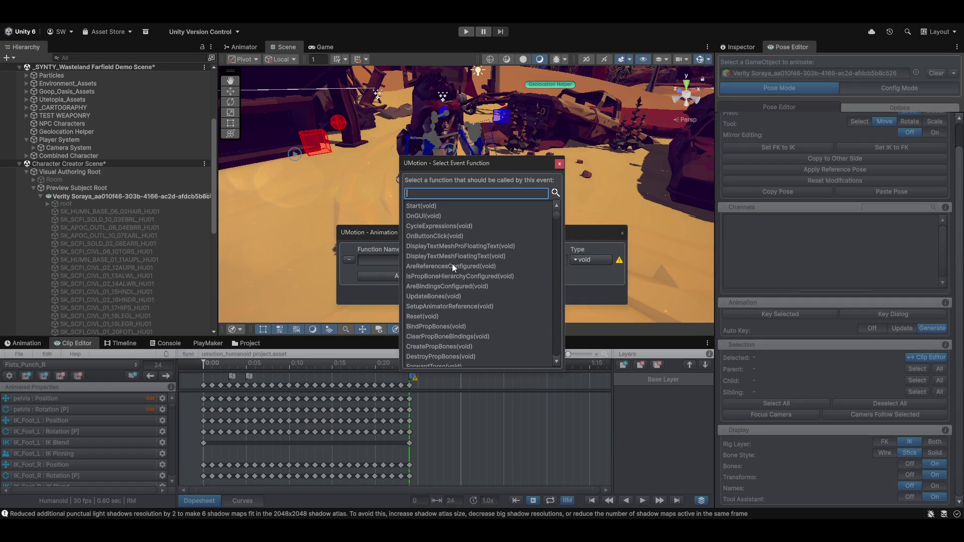
type("attack")
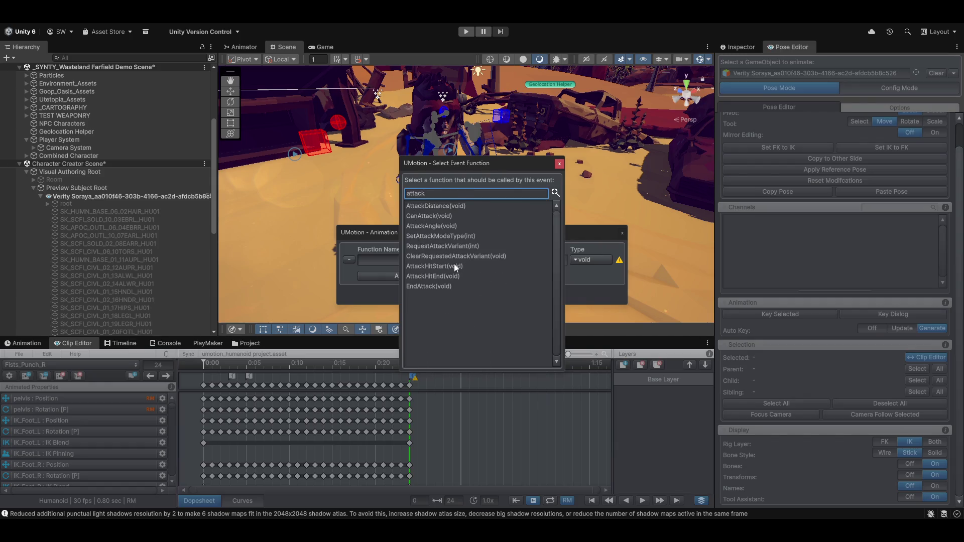
left_click(430, 285)
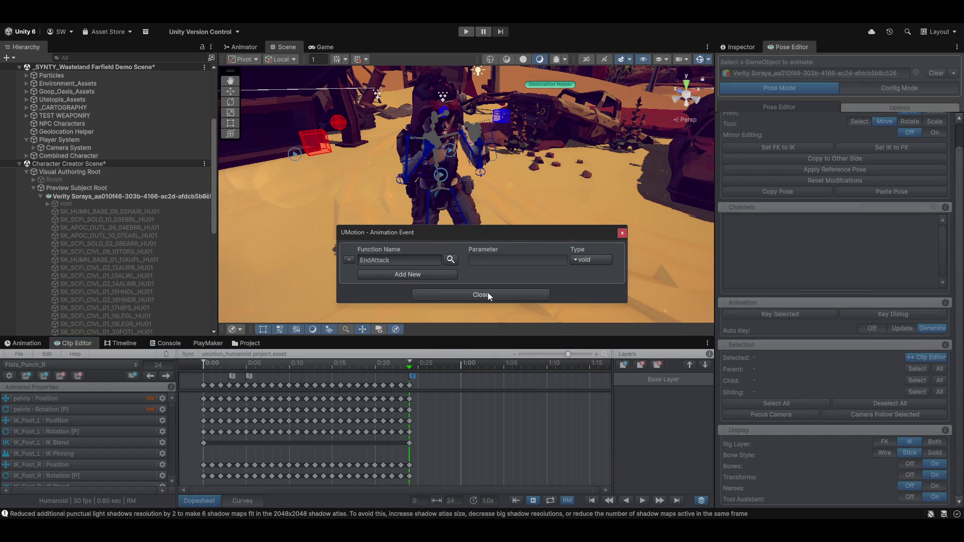
left_click(486, 293)
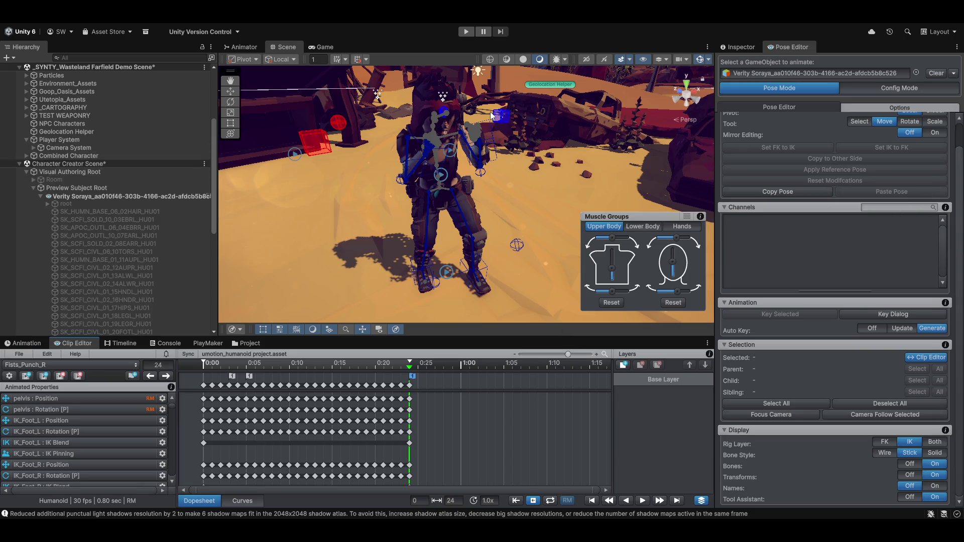
Rewind the punch clip to frame 0, then load Fists_Kick_Front_L from the clip list
mouse_move(426, 234)
left_mouse_down()
mouse_move(415, 249)
mouse_move(488, 205)
mouse_move(421, 228)
left_mouse_up()
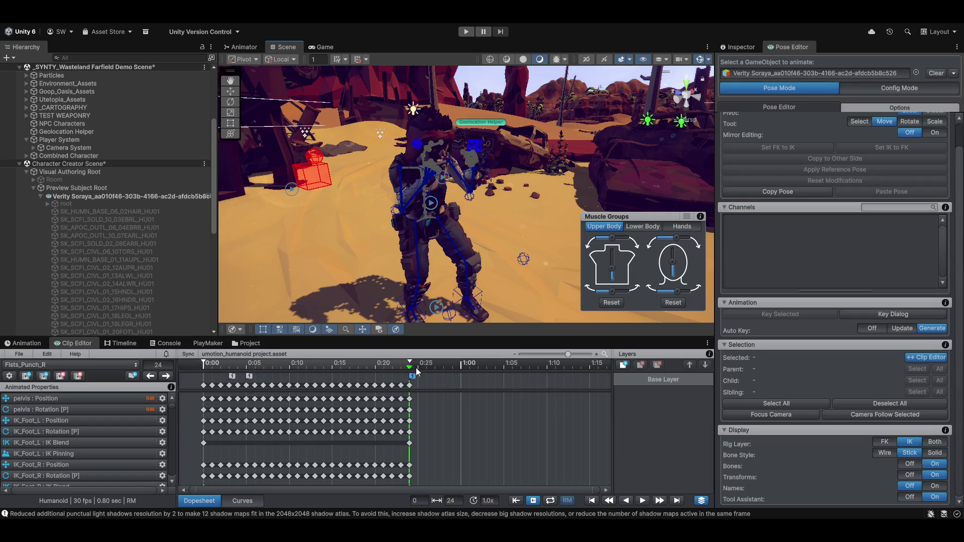
left_click_drag(408, 366, 171, 395)
scroll(875, 154, "up", 2)
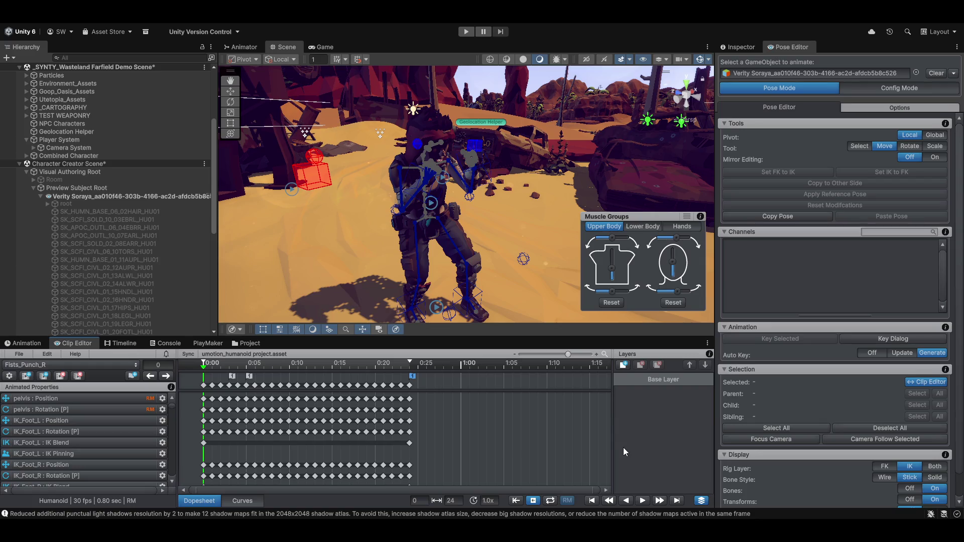
left_click(67, 365)
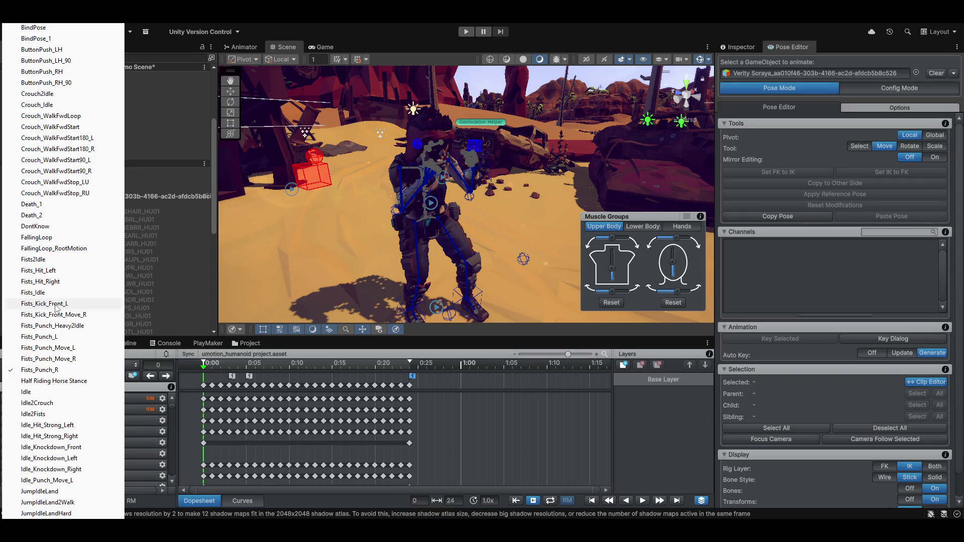
left_click(56, 305)
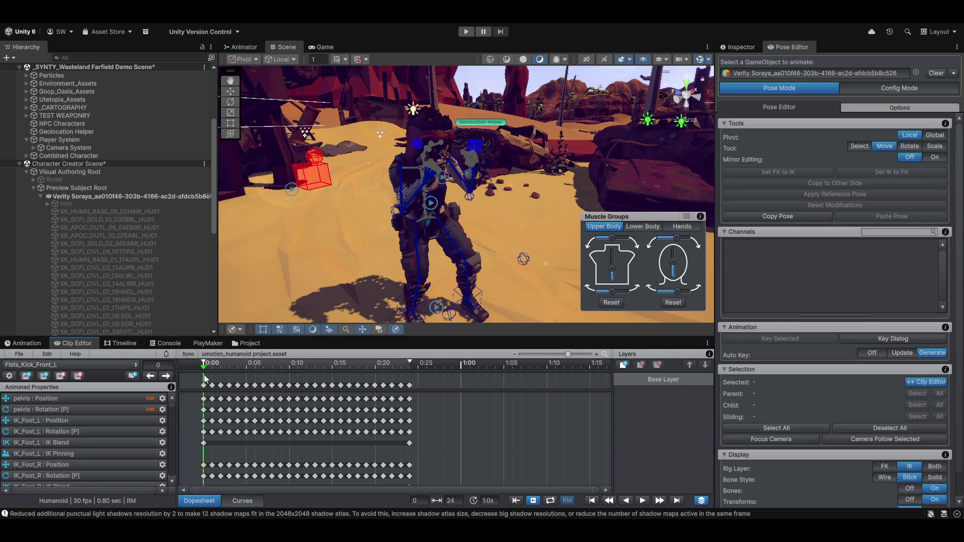
Step the kick to frame 2 and turn bone display Off to inspect the pose
mouse_move(209, 366)
left_mouse_down()
mouse_move(252, 370)
mouse_move(191, 373)
mouse_move(227, 372)
left_mouse_up()
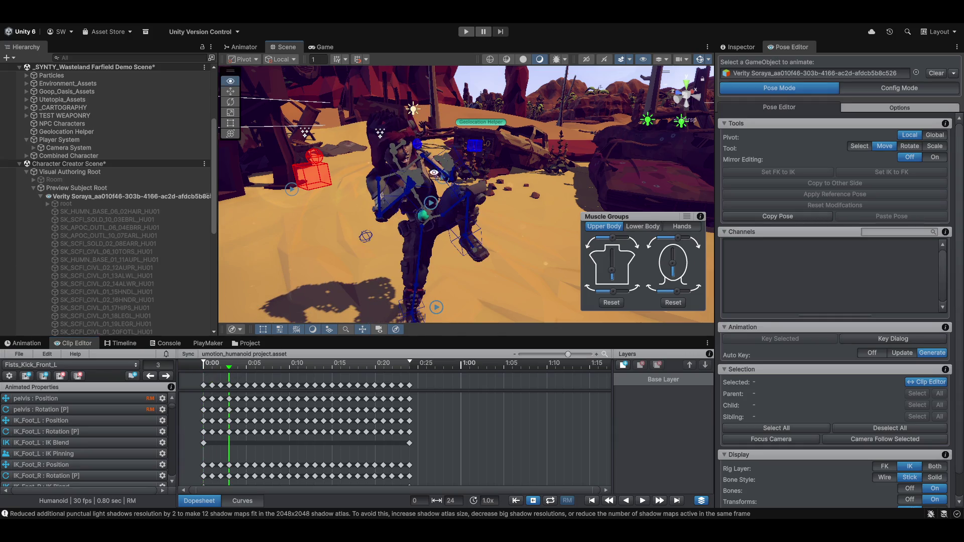
mouse_move(435, 174)
left_mouse_down()
mouse_move(429, 199)
mouse_move(489, 191)
left_mouse_up()
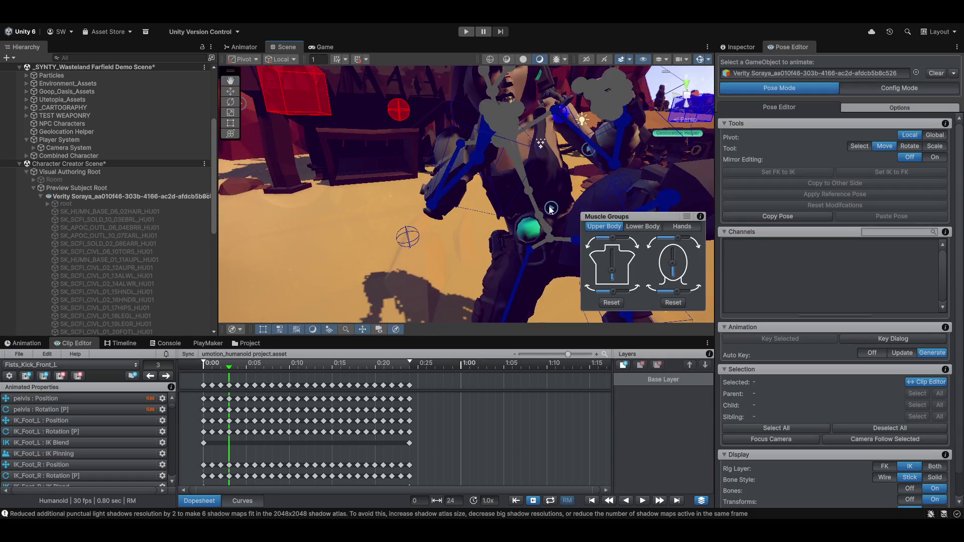
left_click(911, 490)
mouse_move(370, 220)
left_mouse_down()
mouse_move(689, 279)
mouse_move(453, 212)
mouse_move(483, 253)
mouse_move(435, 251)
mouse_move(412, 269)
mouse_move(512, 264)
mouse_move(502, 281)
left_mouse_up()
left_click_drag(396, 261, 413, 231)
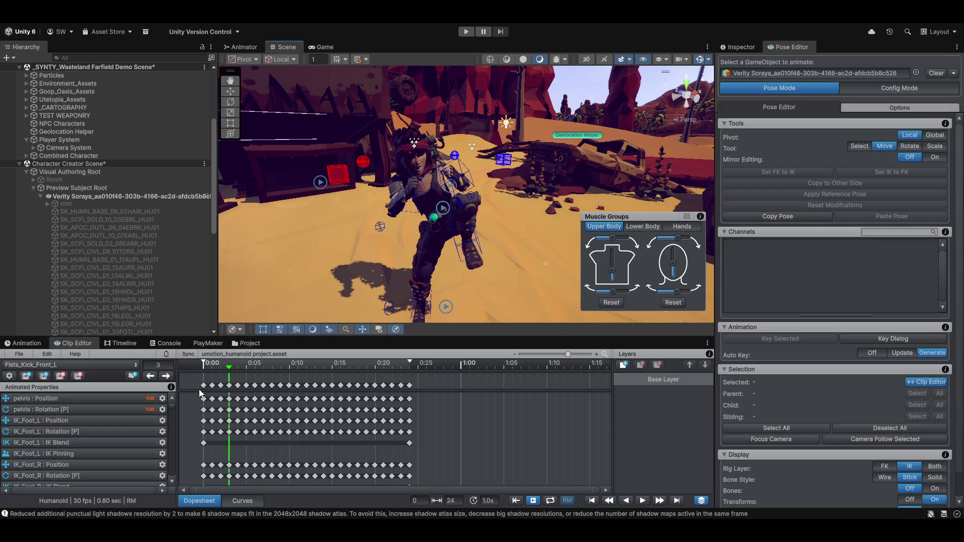
Add an event at frame 3 calling AttackHitStart
left_click(133, 377)
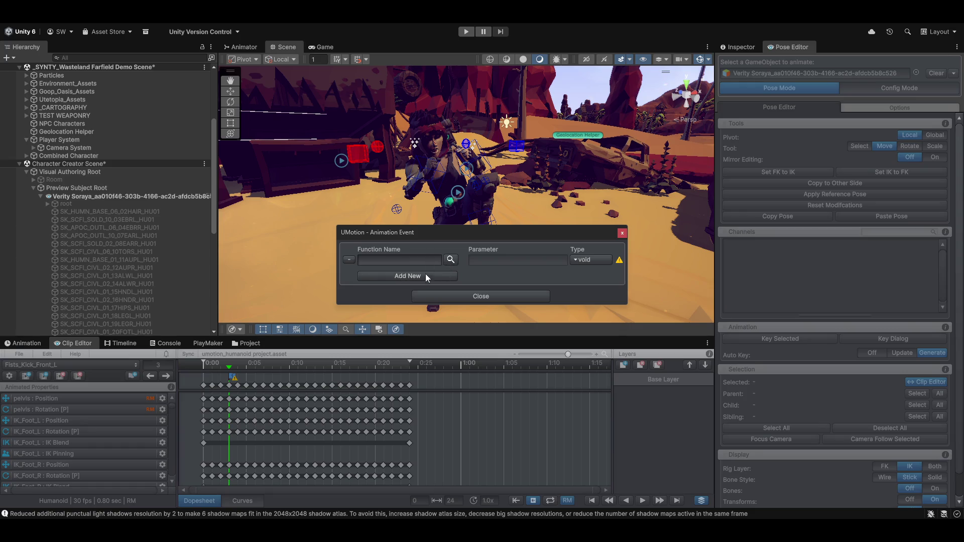
left_click(412, 263)
left_click(450, 260)
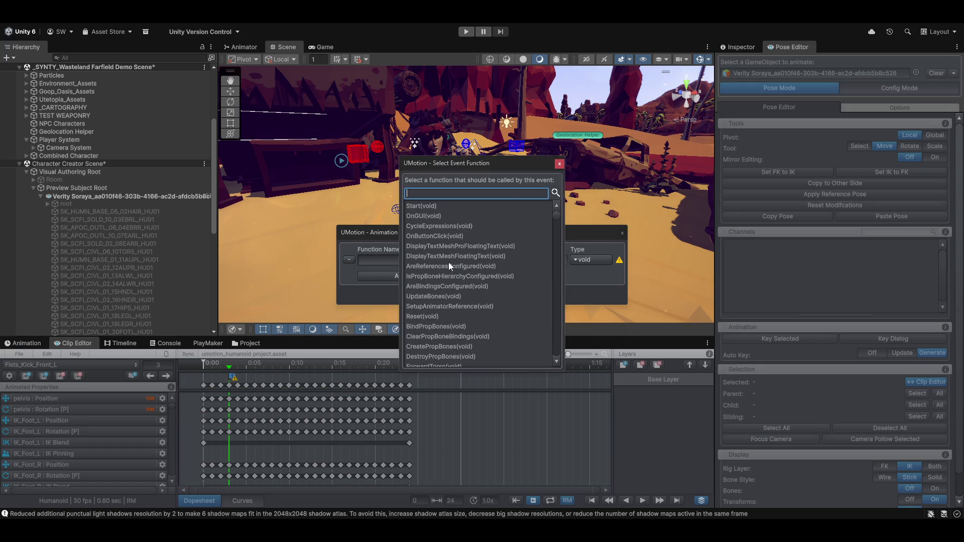
type("attack")
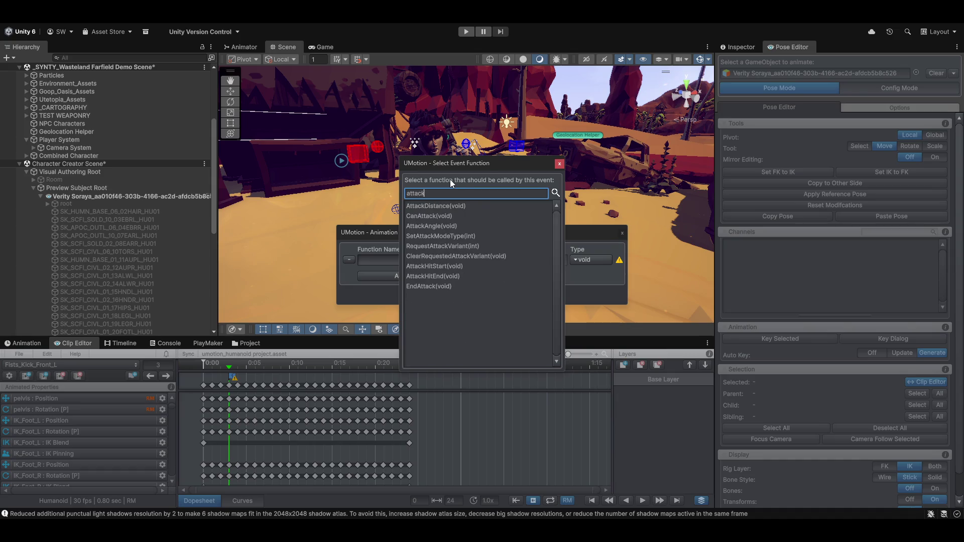
double_click(447, 267)
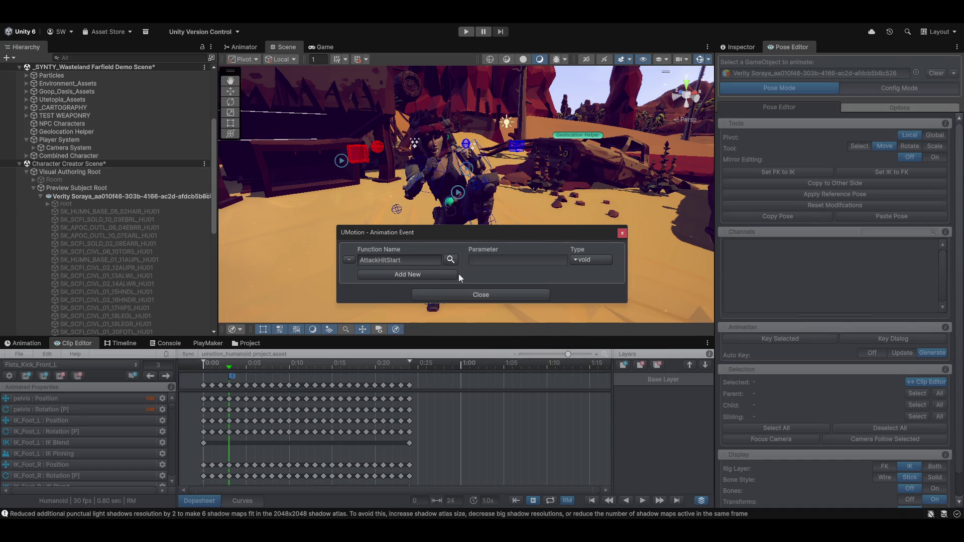
left_click(478, 294)
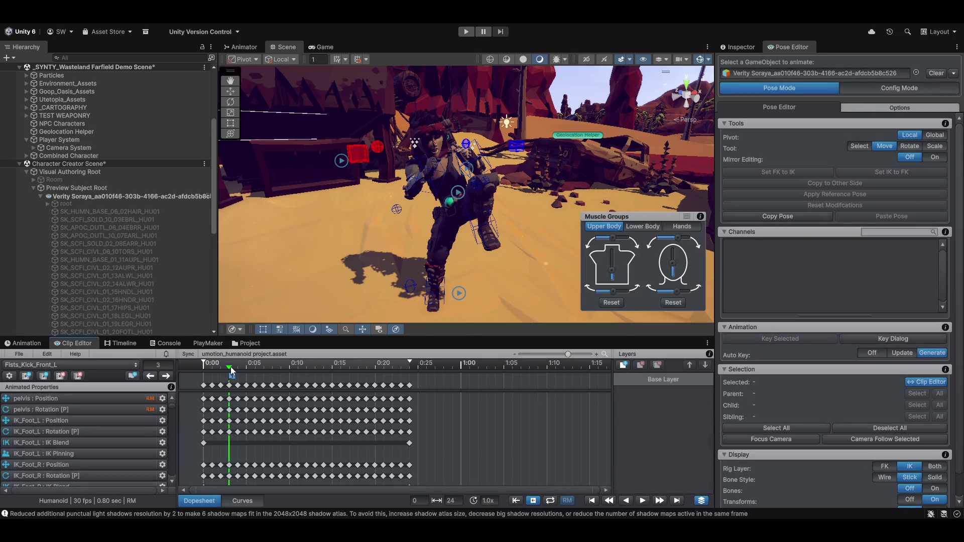
Add an event at frame 6 calling AttackHitEnd, then move to the final frame
left_click_drag(231, 366, 254, 365)
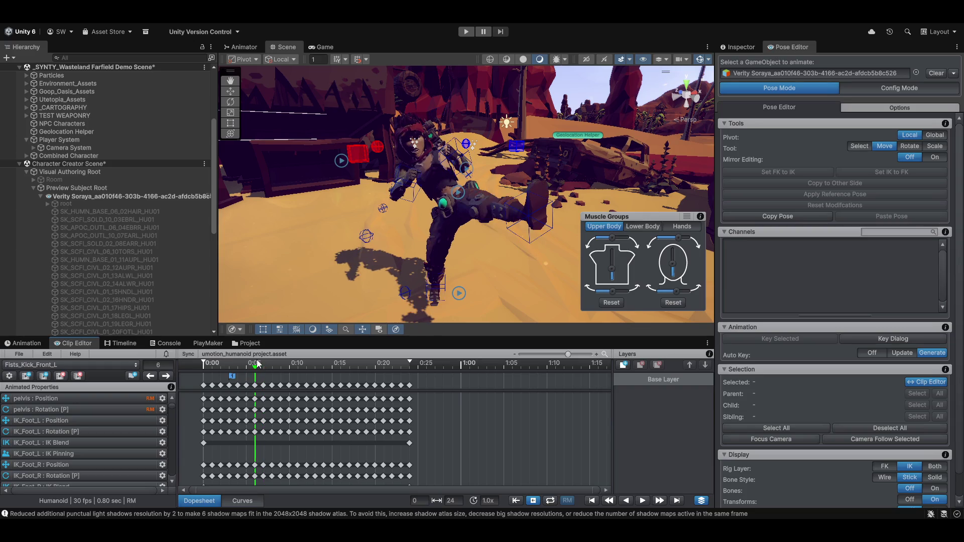
left_click(133, 375)
left_click(450, 260)
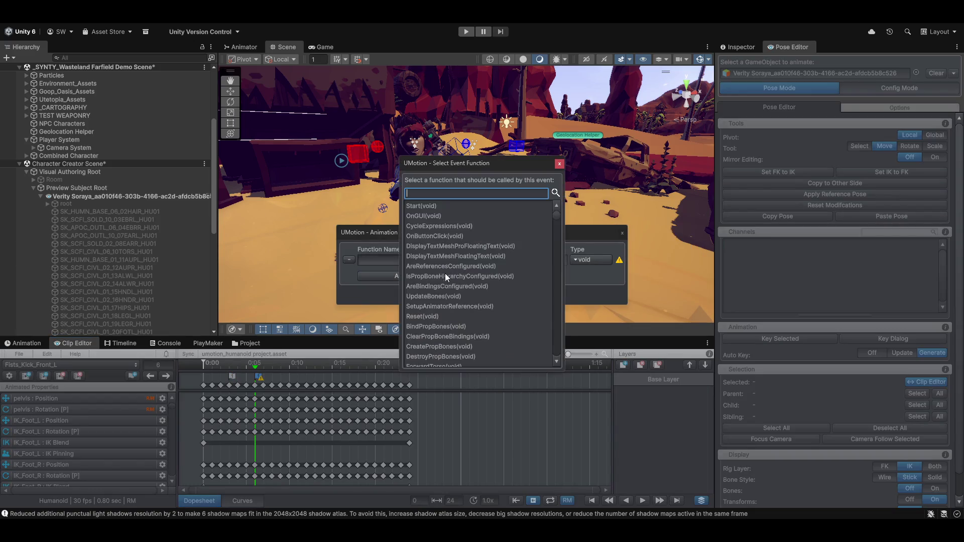
type("attac")
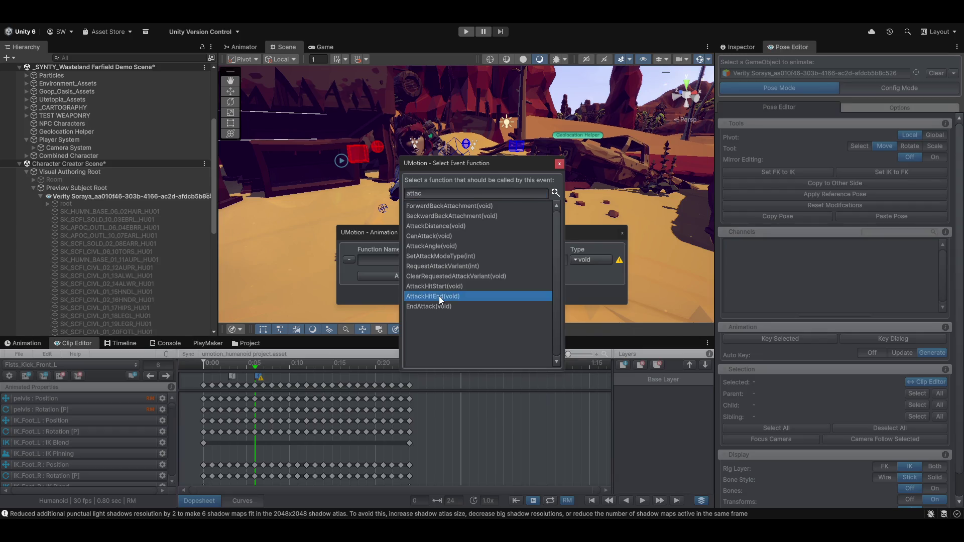
left_click(439, 296)
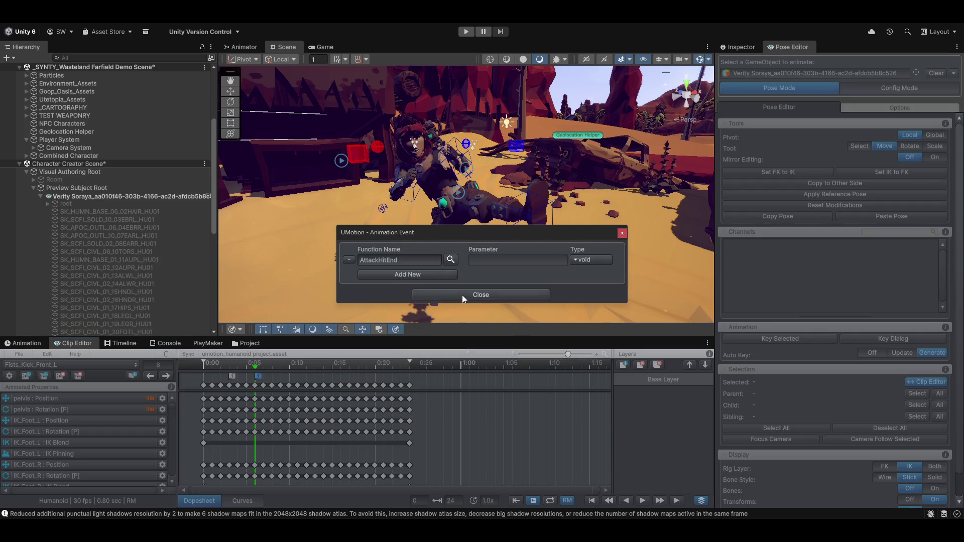
left_click(462, 294)
left_click_drag(257, 369, 412, 376)
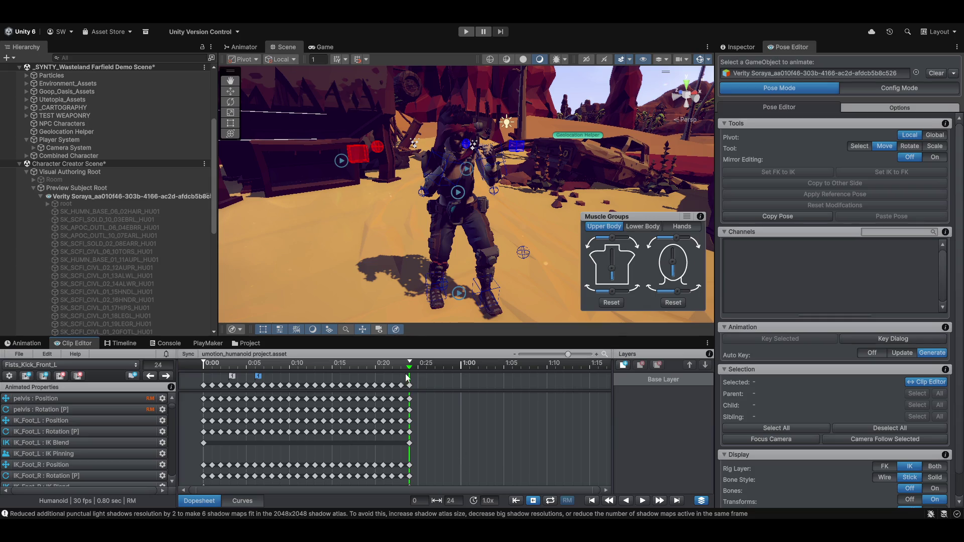
Add an EndAttack event at frame 24, the kick's last frame
left_click(133, 376)
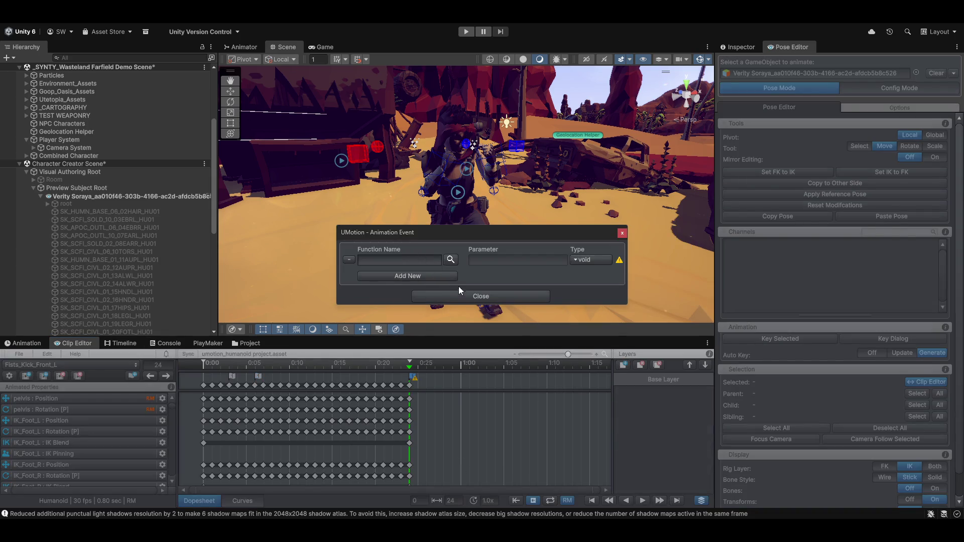
left_click(429, 276)
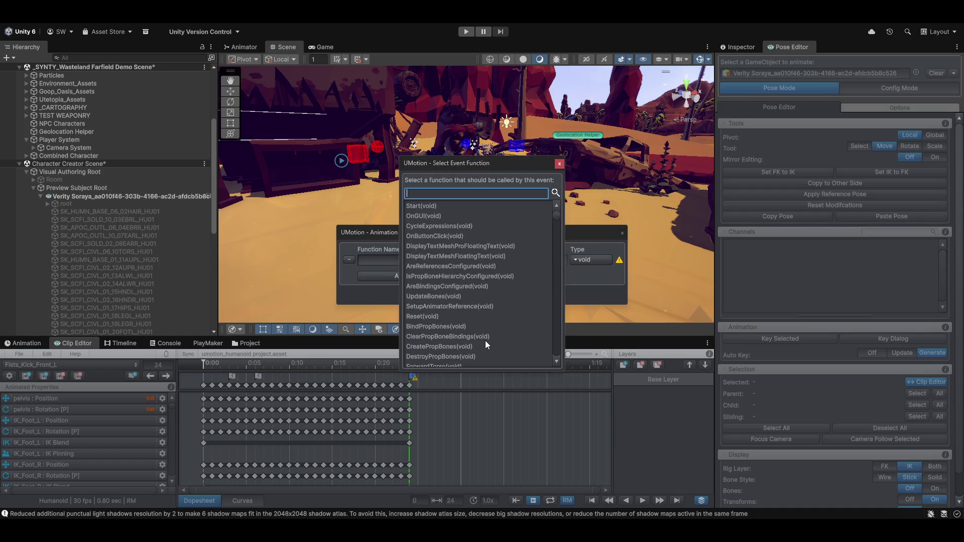
type("endatt")
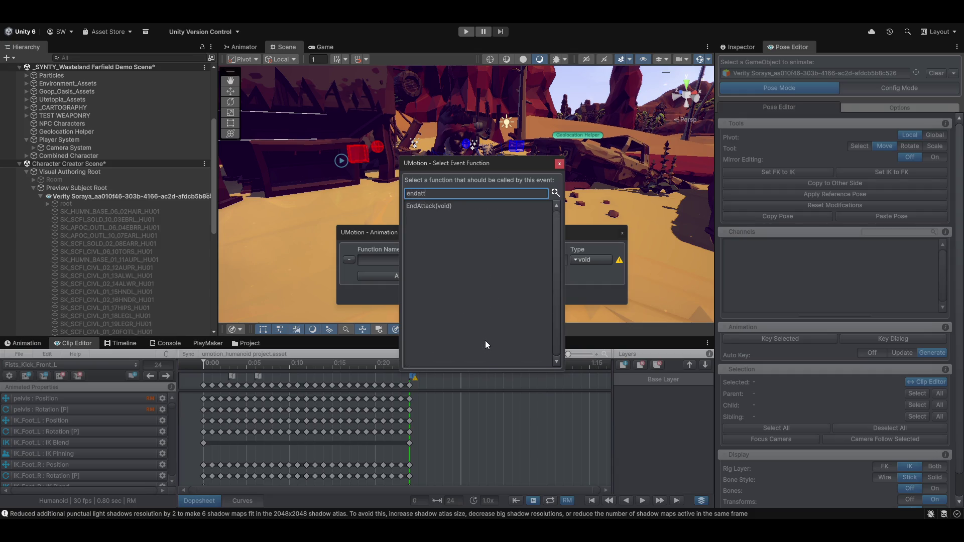
left_click(423, 206)
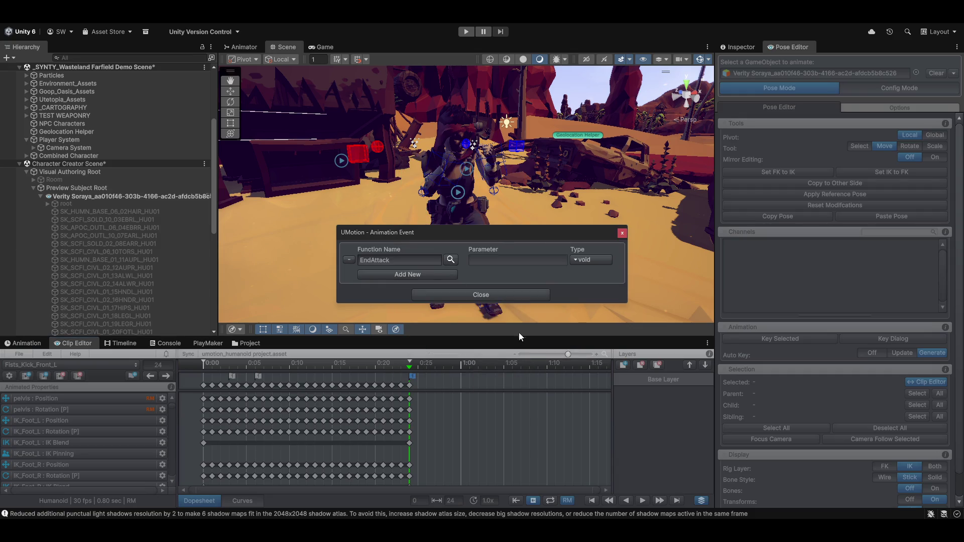
left_click(459, 296)
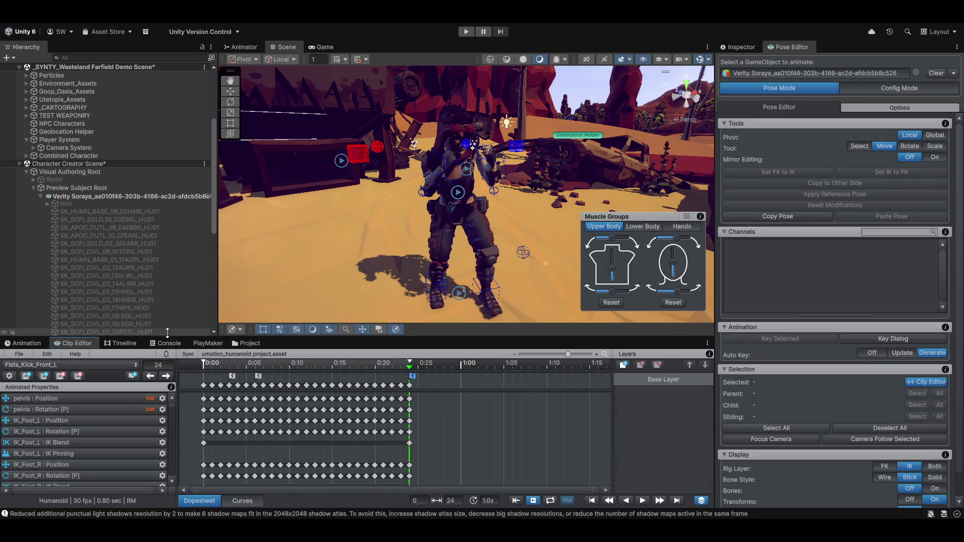
left_click(44, 364)
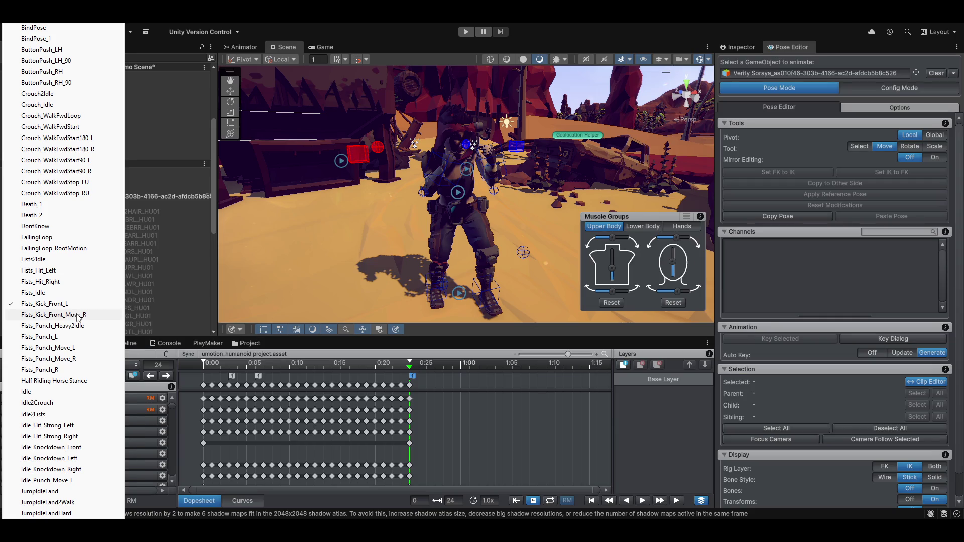
Load Fists_Kick_Front_Move_R, find the impact, and add an event at frame 9
left_click(78, 314)
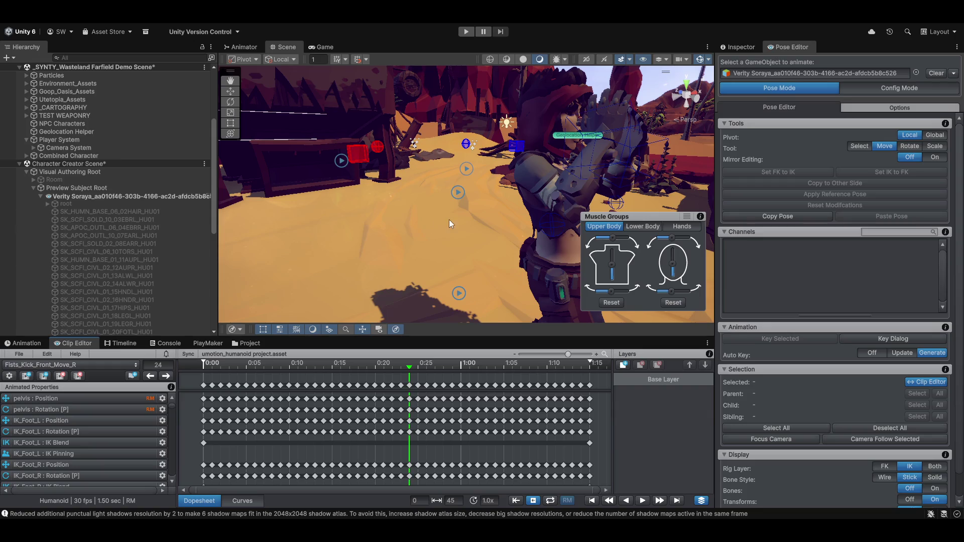
mouse_move(449, 218)
left_mouse_down()
mouse_move(359, 224)
mouse_move(357, 237)
mouse_move(390, 206)
mouse_move(399, 216)
left_mouse_up()
mouse_move(409, 372)
left_mouse_down()
mouse_move(204, 368)
mouse_move(206, 352)
mouse_move(316, 349)
mouse_move(347, 336)
mouse_move(514, 340)
mouse_move(160, 338)
mouse_move(234, 338)
mouse_move(279, 316)
left_mouse_up()
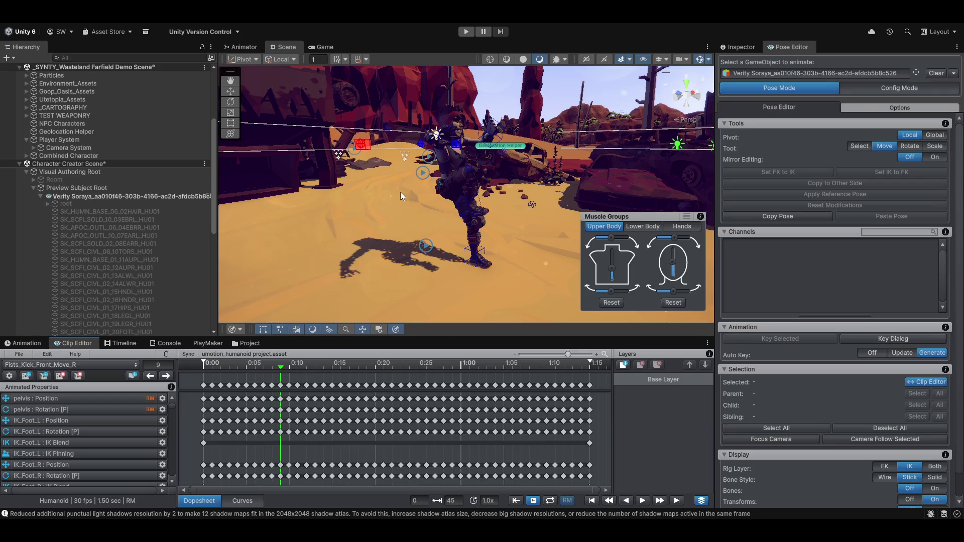
mouse_move(401, 195)
left_mouse_down()
mouse_move(406, 222)
mouse_move(413, 204)
mouse_move(440, 246)
mouse_move(373, 245)
mouse_move(501, 183)
mouse_move(432, 241)
mouse_move(444, 222)
mouse_move(456, 223)
left_mouse_up()
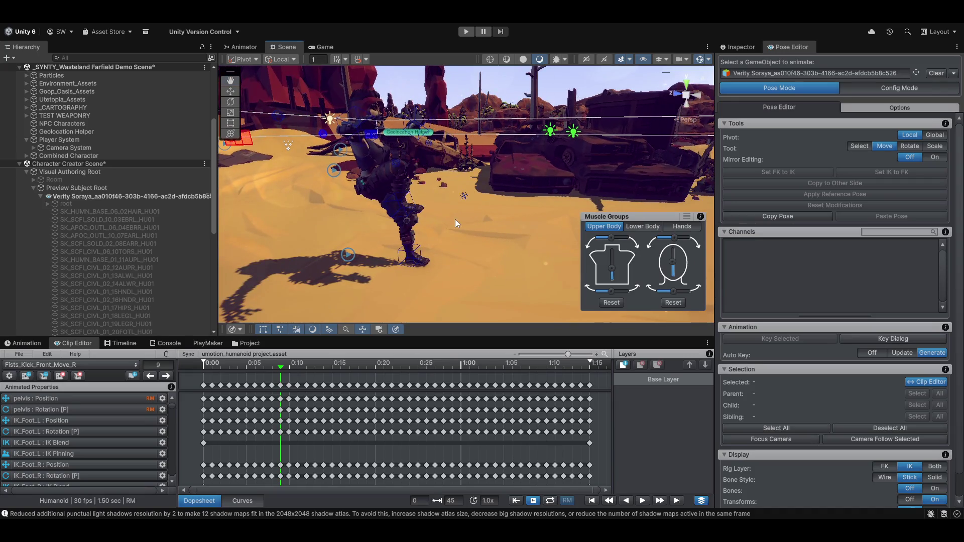
left_click(132, 376)
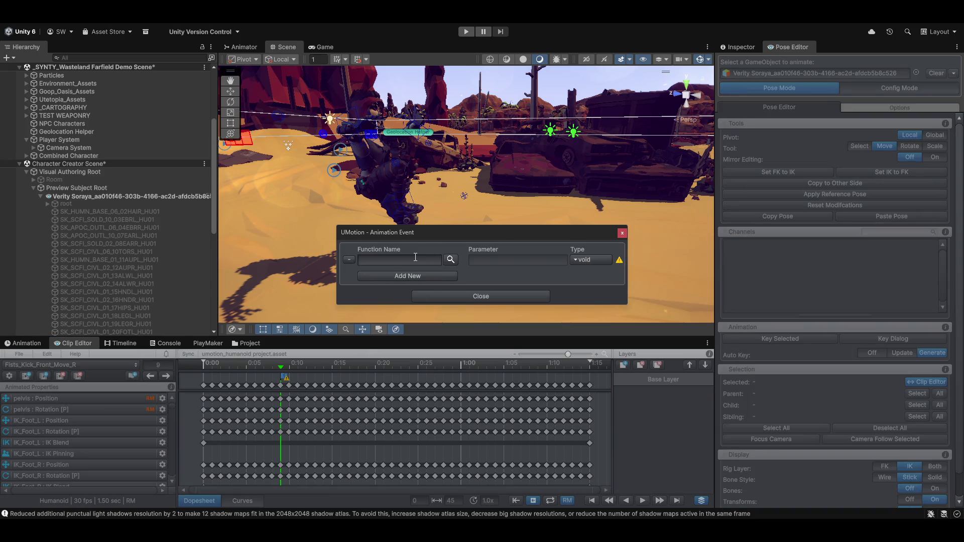
Make the frame-9 event call AttackHitStart, then advance to frame 12
left_click(450, 259)
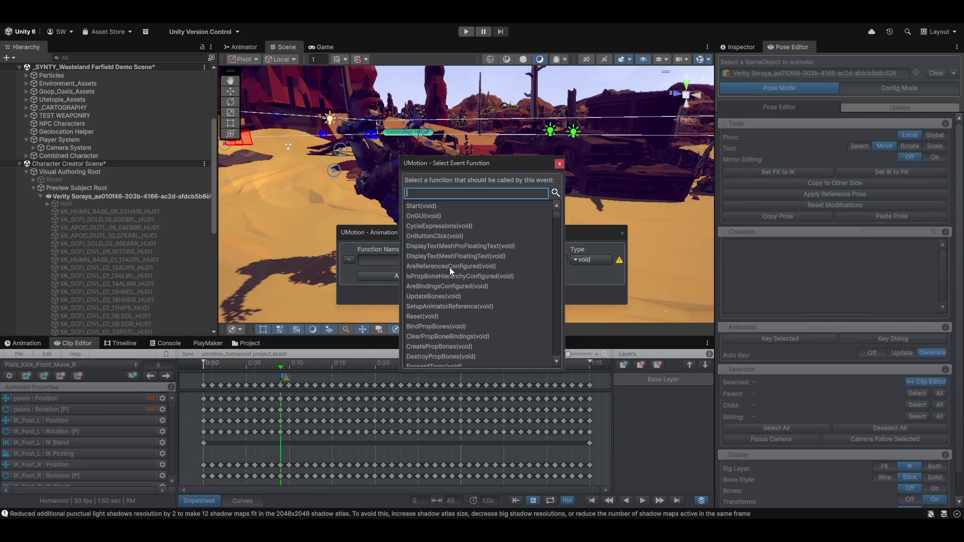
scroll(450, 267, "down", 3)
scroll(450, 267, "up", 3)
type("attack")
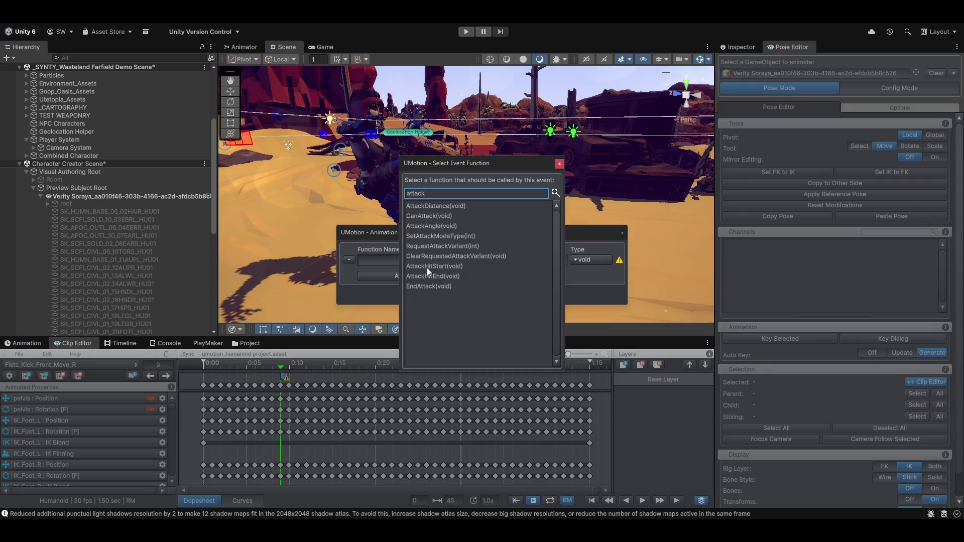
double_click(427, 266)
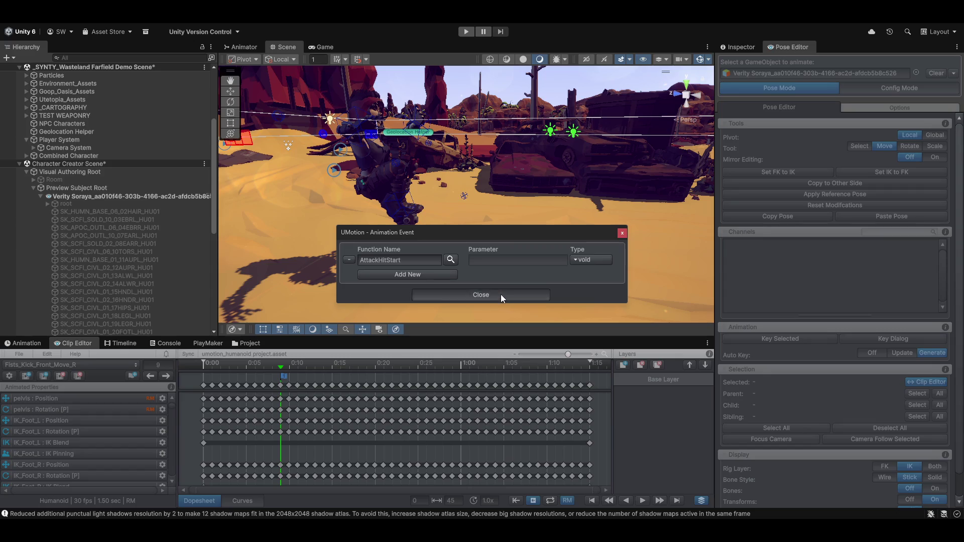
left_click(501, 294)
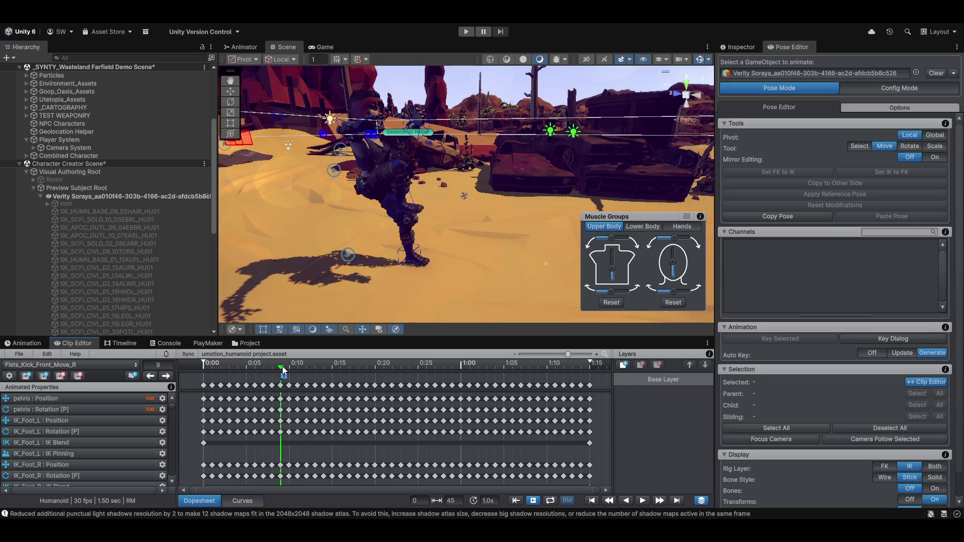
mouse_move(282, 367)
left_mouse_down()
mouse_move(333, 359)
mouse_move(316, 355)
left_mouse_up()
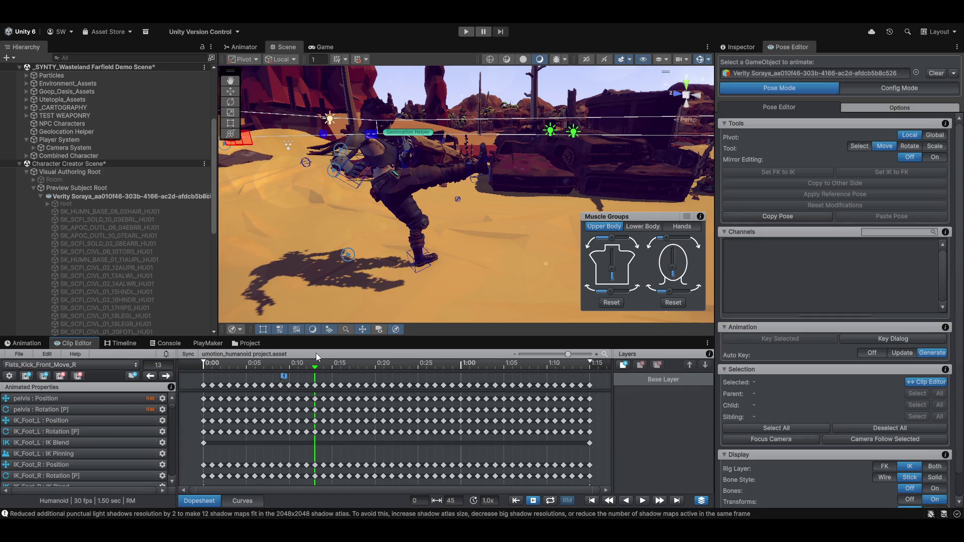
Add an event at frame 13 calling AttackHitEnd
left_click(133, 376)
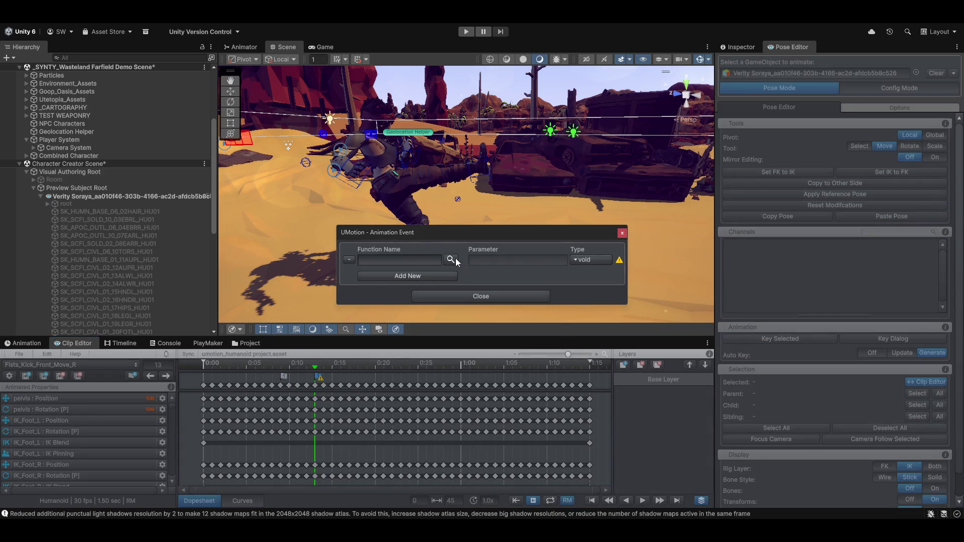
left_click(449, 261)
type("attack")
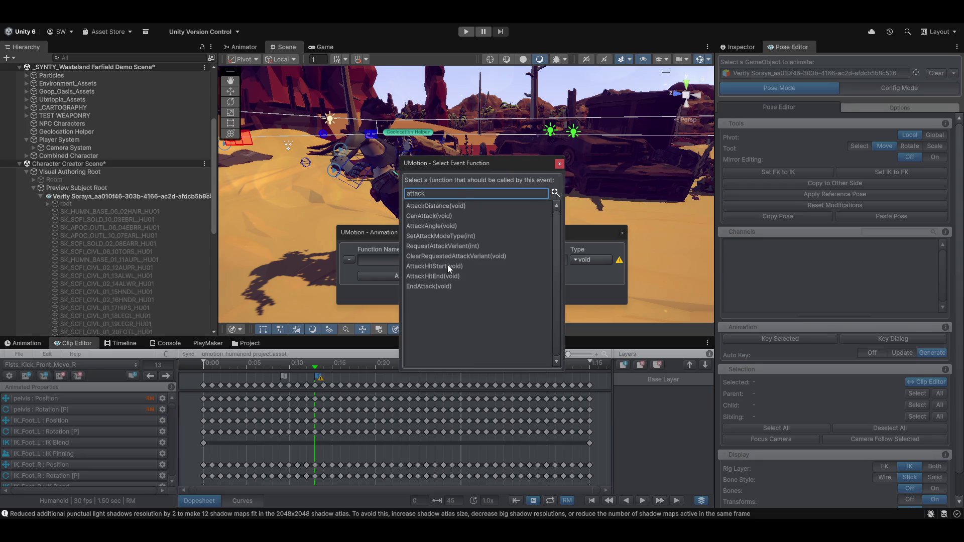
left_click(435, 276)
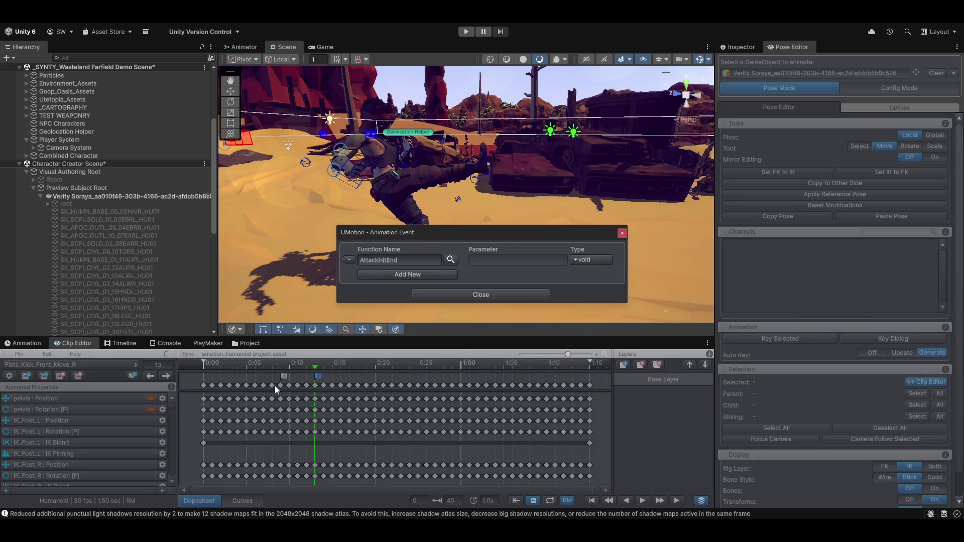
left_click(483, 294)
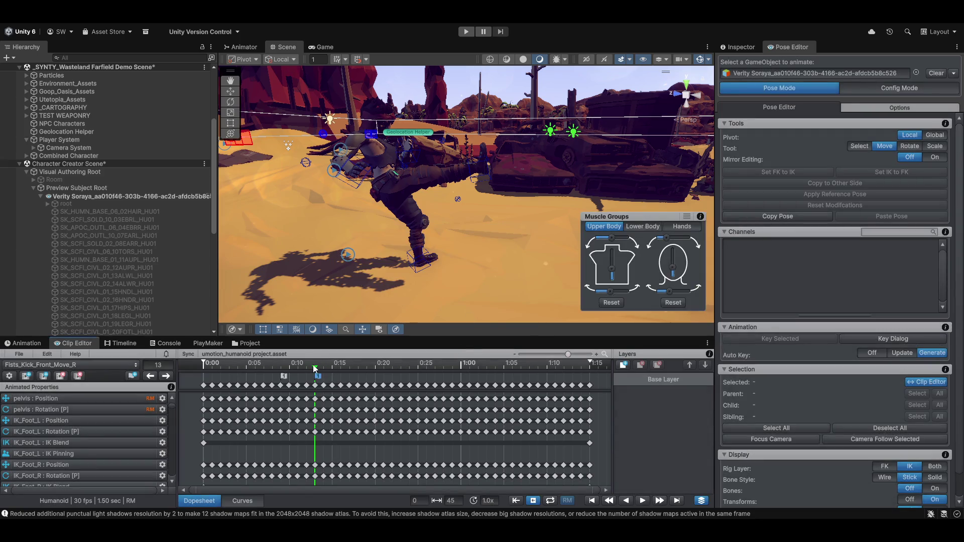
Add an EndAttack event at the clip's final frame, 45
left_click_drag(338, 370, 594, 368)
left_click(592, 371)
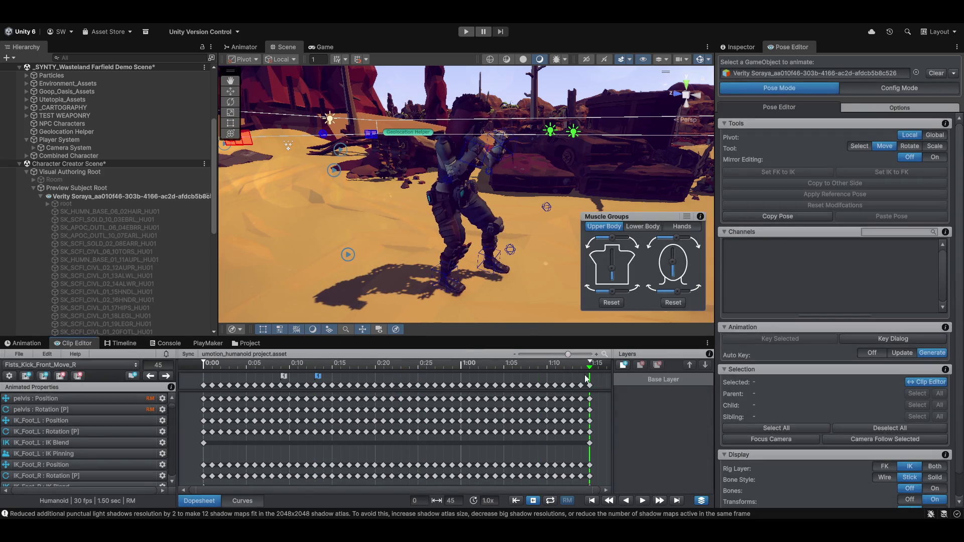
left_click(133, 377)
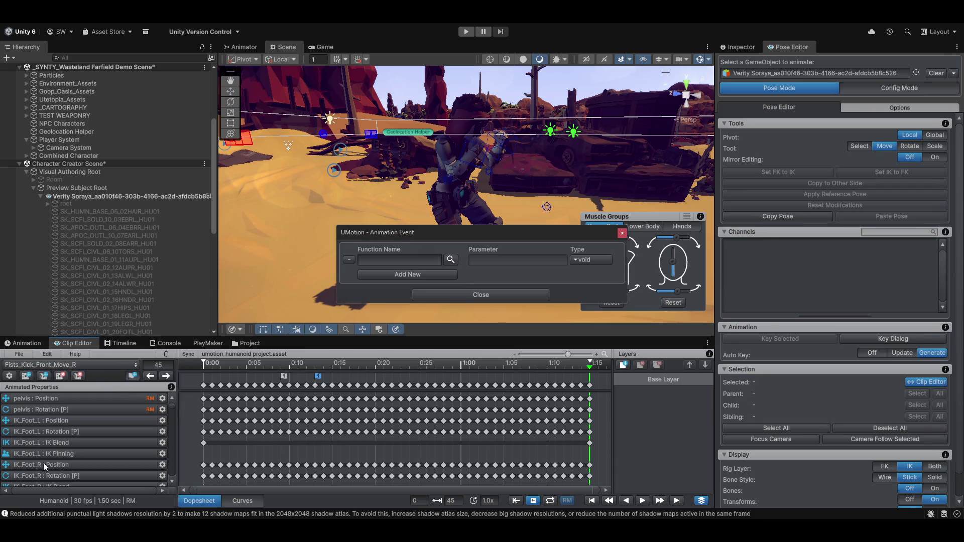
left_click(451, 260)
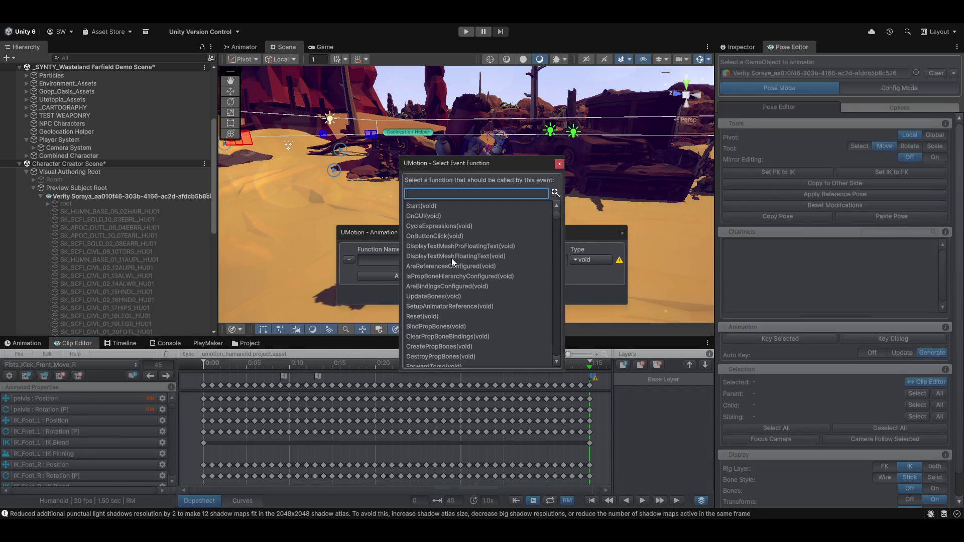
type("enda")
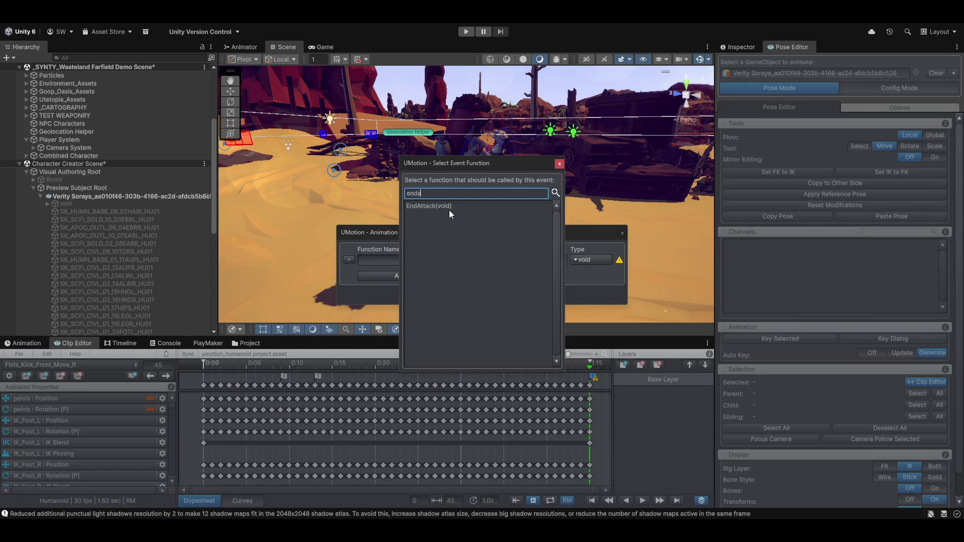
double_click(447, 206)
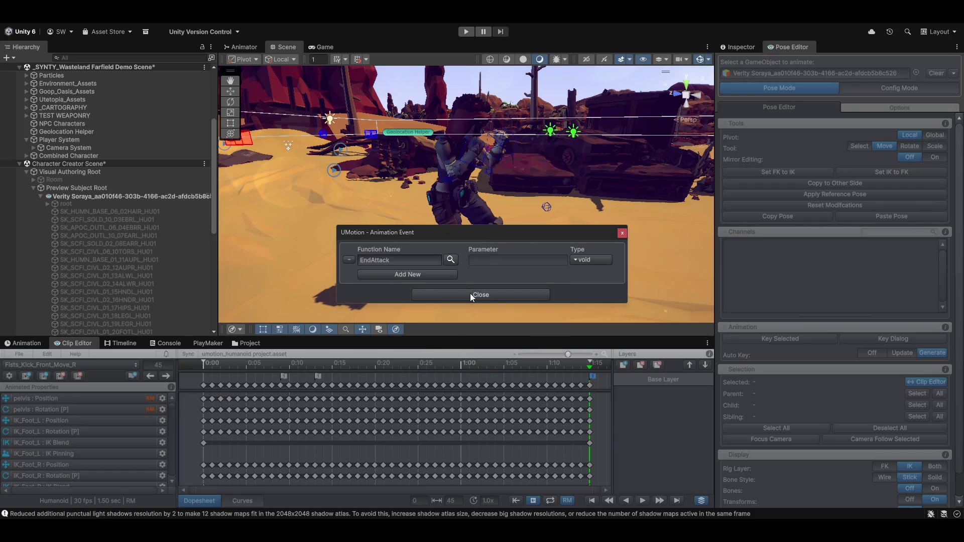
left_click(470, 295)
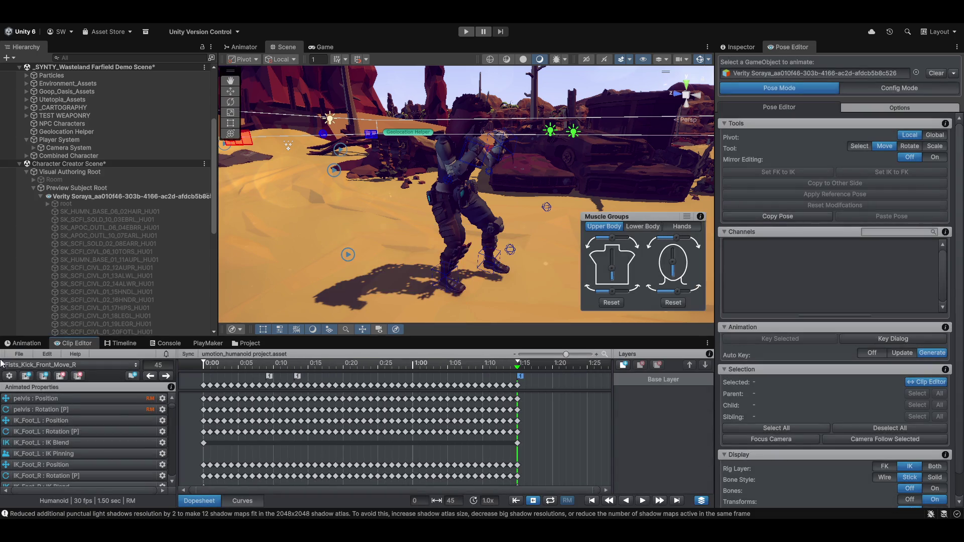
left_click(78, 366)
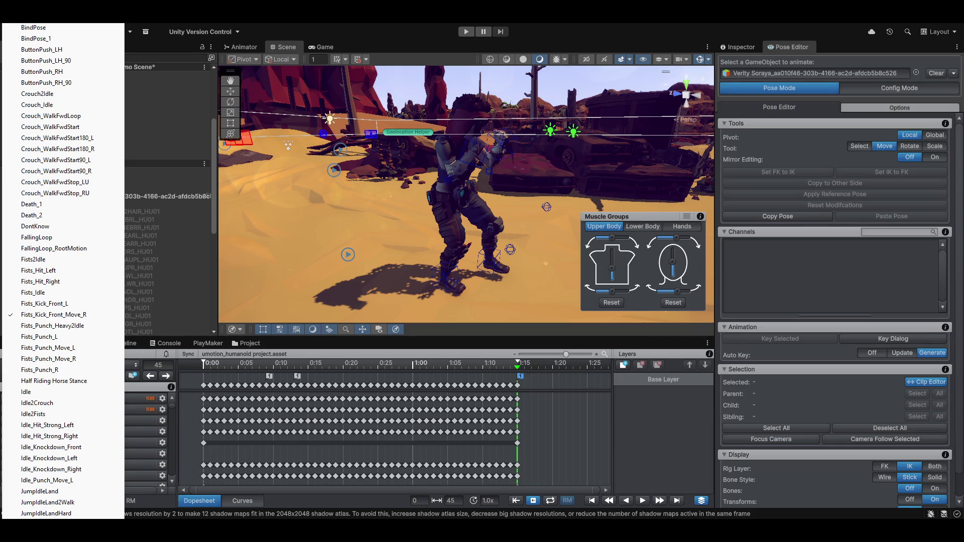
key("Escape")
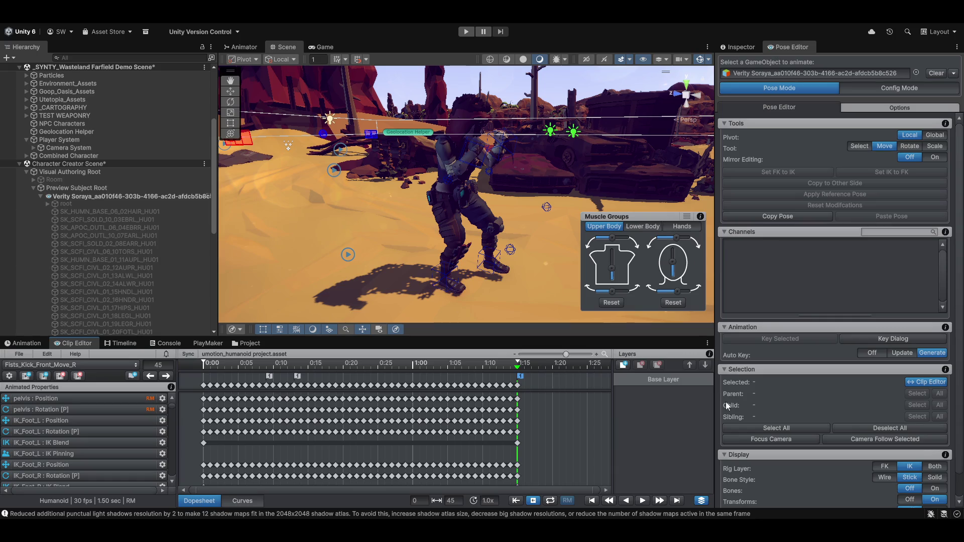
scroll(191, 293, "down", 5)
scroll(192, 293, "down", 5)
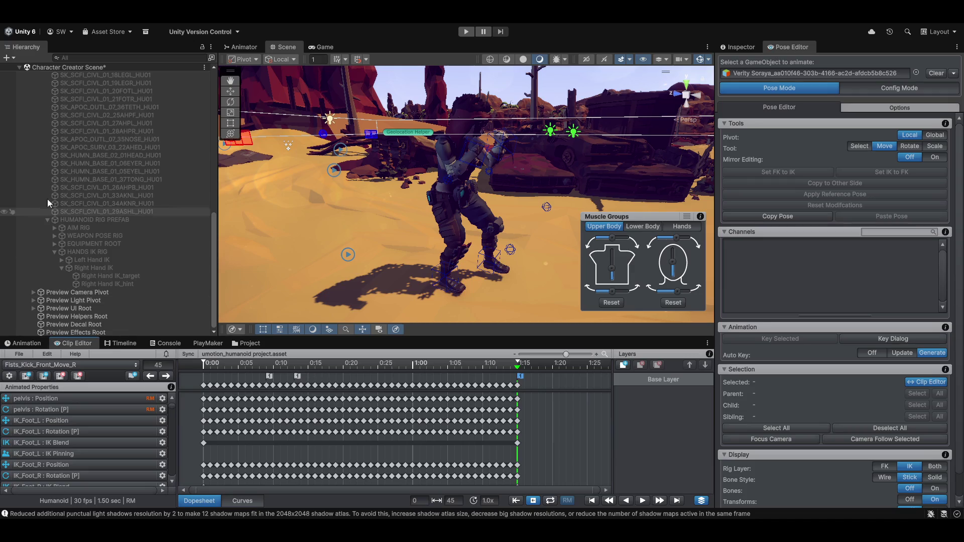
Load the Attack TEST clip (60 fps, 0.37 s, no keys) in the Clip Editor
left_click(67, 365)
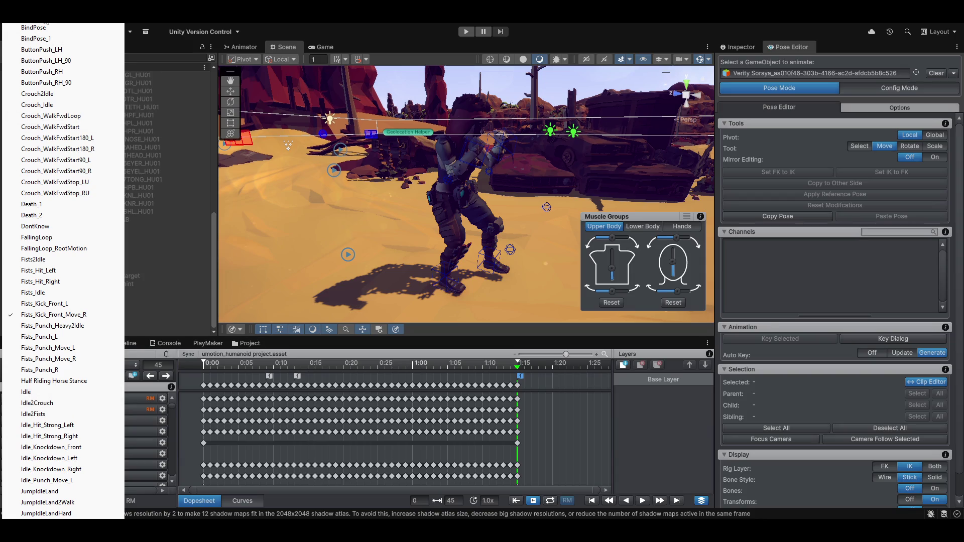
key("Escape")
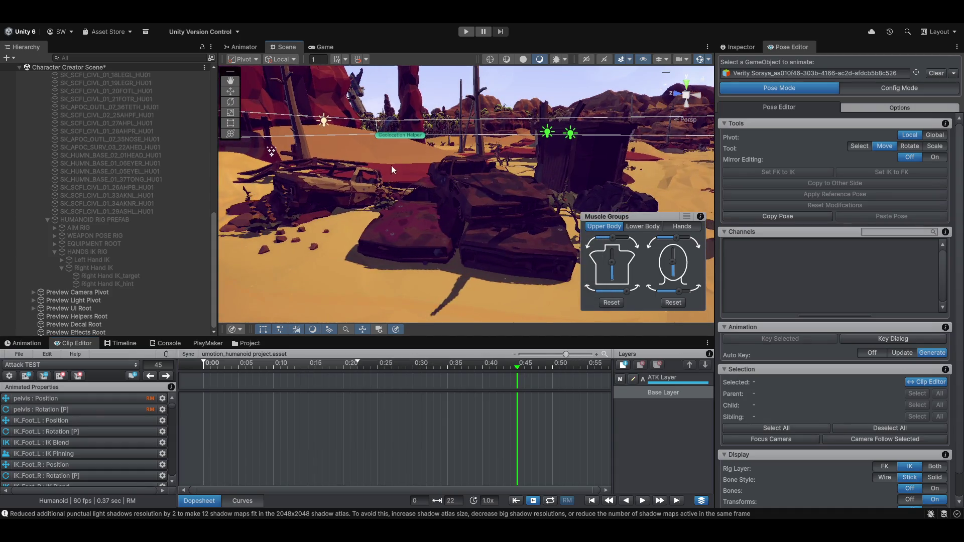
Frame the character, rewind Attack TEST to frame 0, and mute the ATK layer
scroll(392, 256, "up", 5)
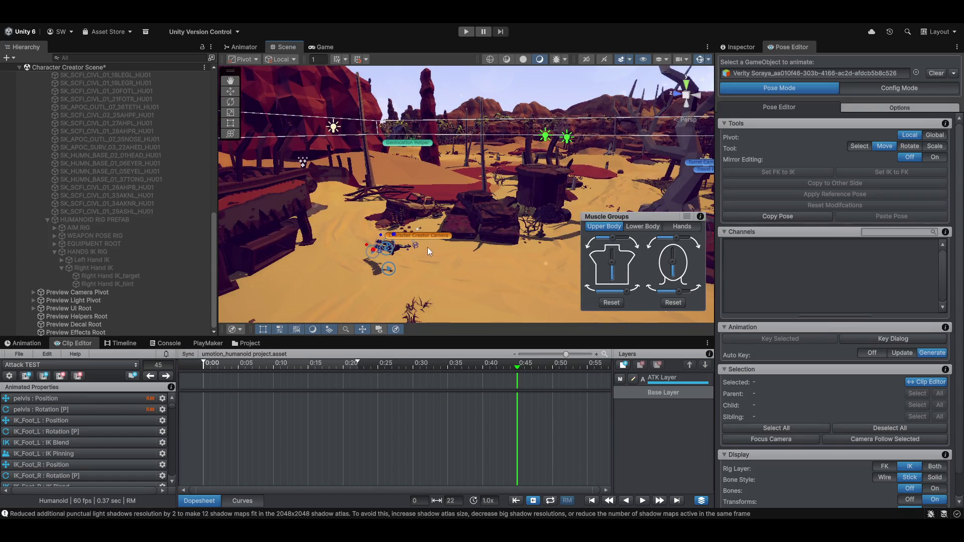
scroll(427, 247, "up", 10)
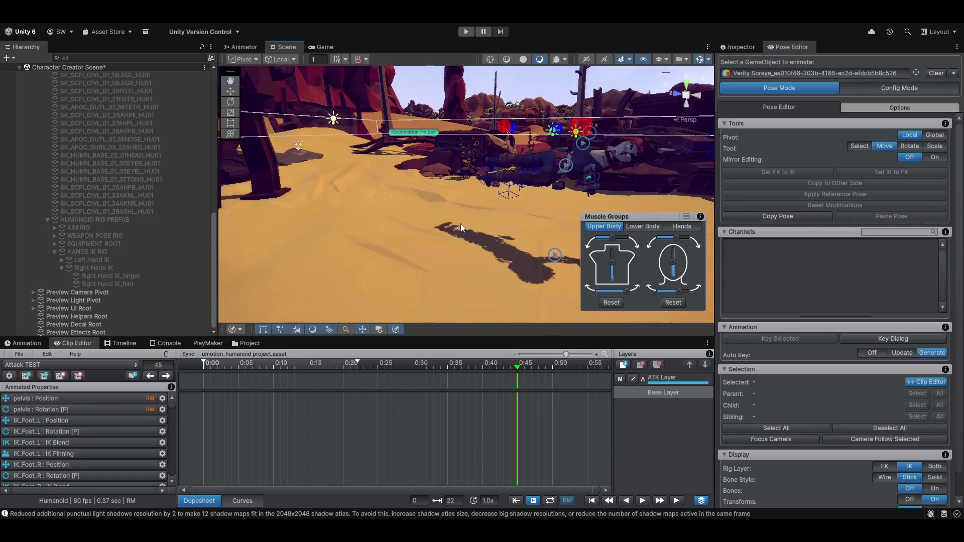
mouse_move(460, 224)
left_mouse_down()
mouse_move(494, 183)
mouse_move(307, 210)
mouse_move(407, 189)
mouse_move(310, 116)
left_mouse_up()
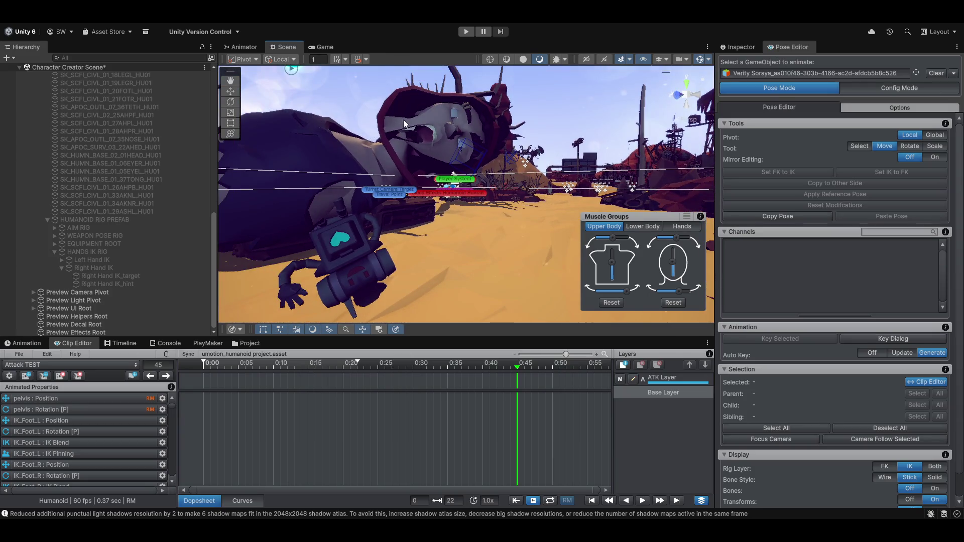
left_click_drag(465, 227, 438, 231)
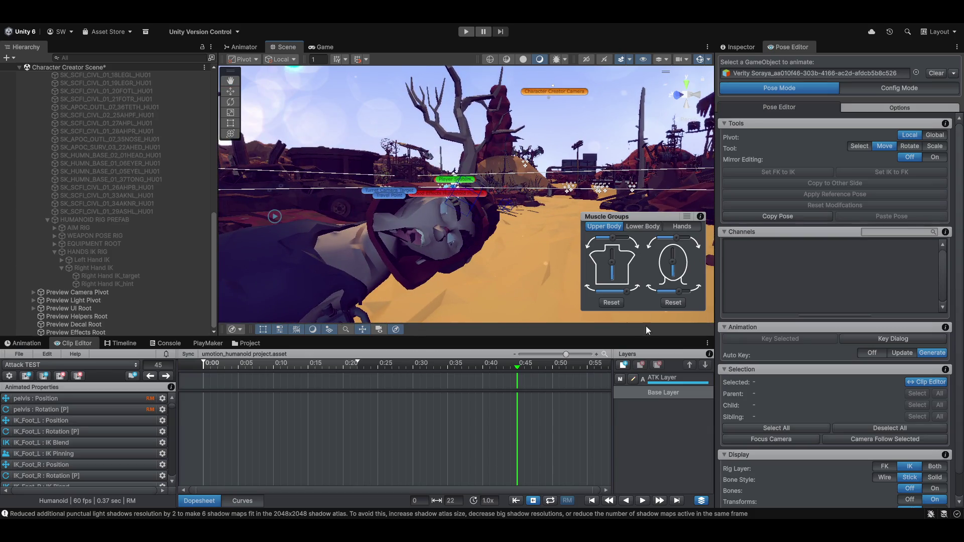
mouse_move(517, 369)
left_mouse_down()
mouse_move(315, 372)
mouse_move(196, 395)
left_mouse_up()
mouse_move(438, 199)
left_mouse_down()
mouse_move(414, 207)
mouse_move(501, 238)
mouse_move(477, 266)
mouse_move(517, 206)
mouse_move(408, 232)
mouse_move(417, 211)
left_mouse_up()
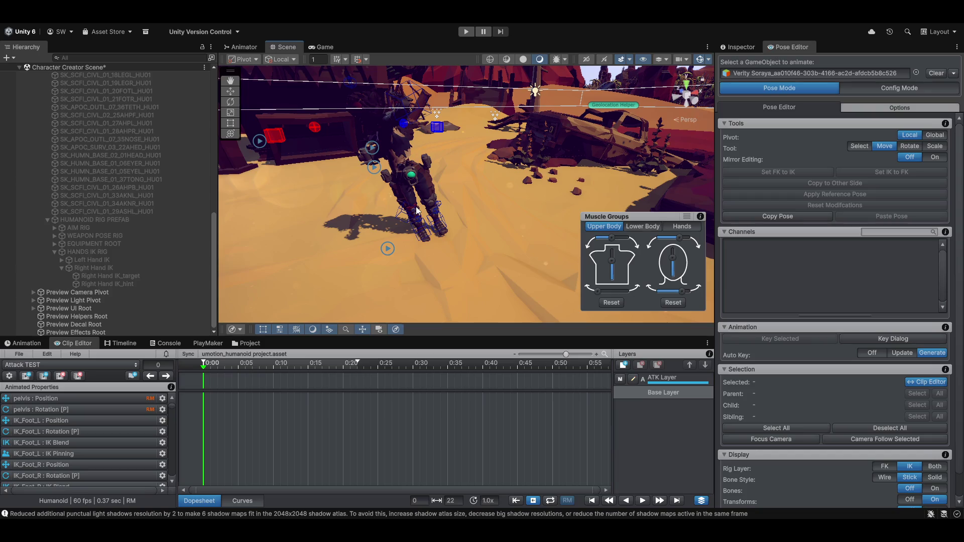
left_click(620, 380)
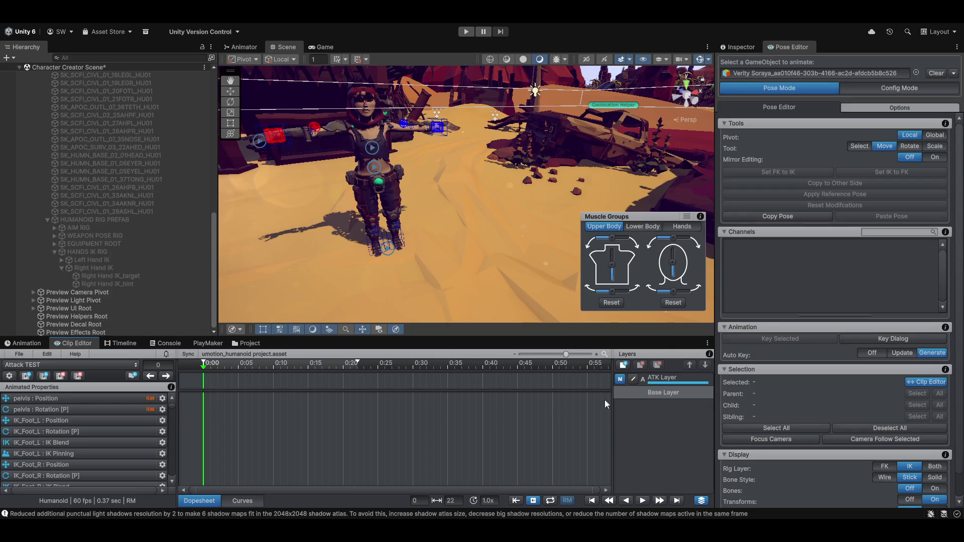
Select every keyframe on the ATK layer and delete them
left_click(676, 378)
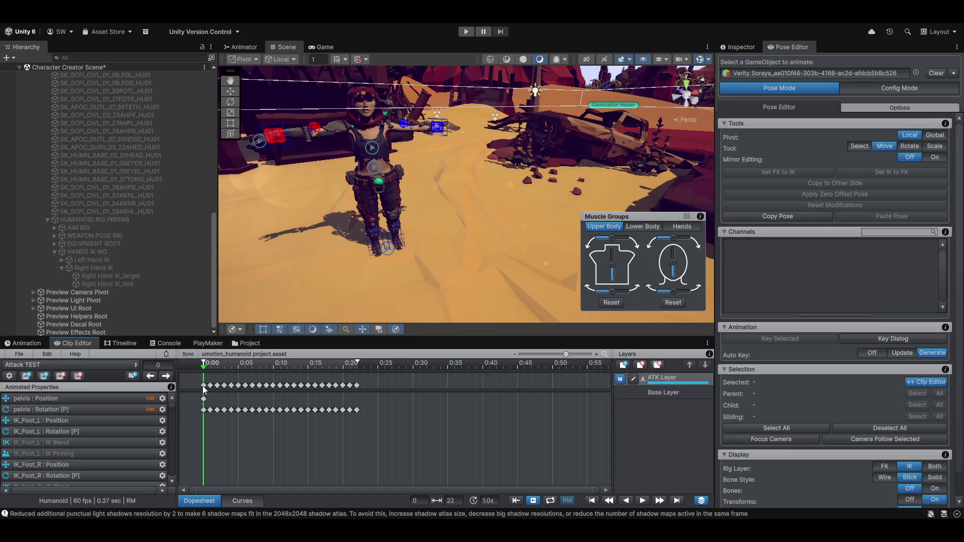
left_click_drag(203, 385, 360, 390)
key("e")
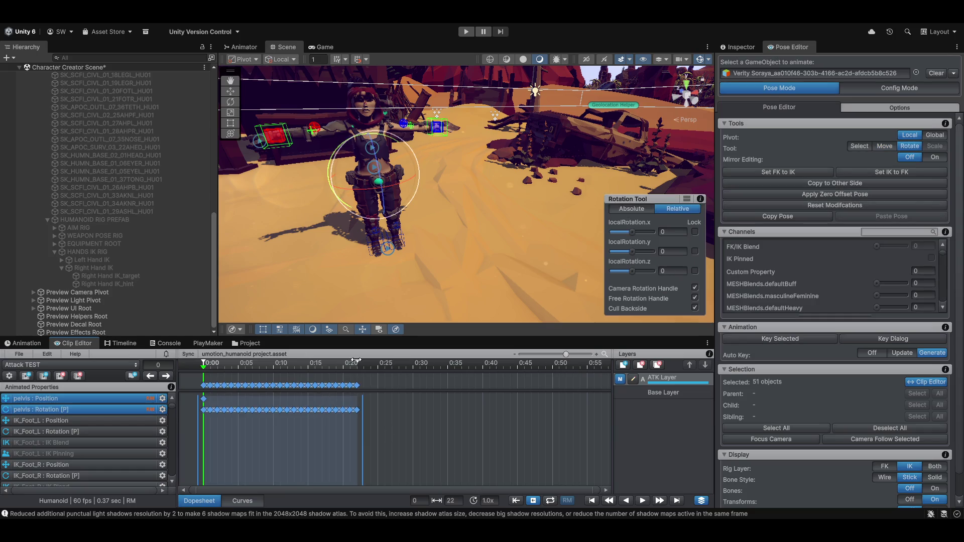
key("Delete")
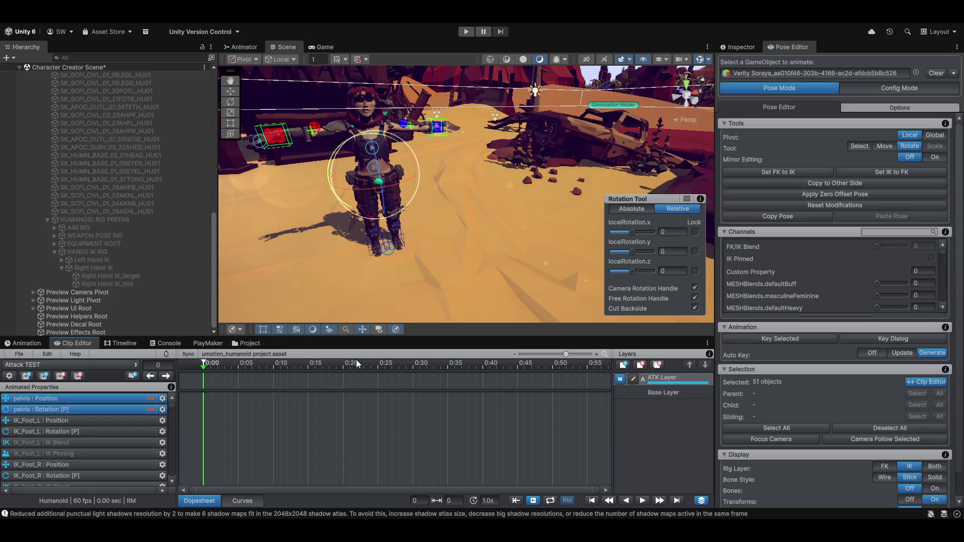
Delete the Attack TEST clip and confirm, leaving BindPose loaded
left_click(688, 393)
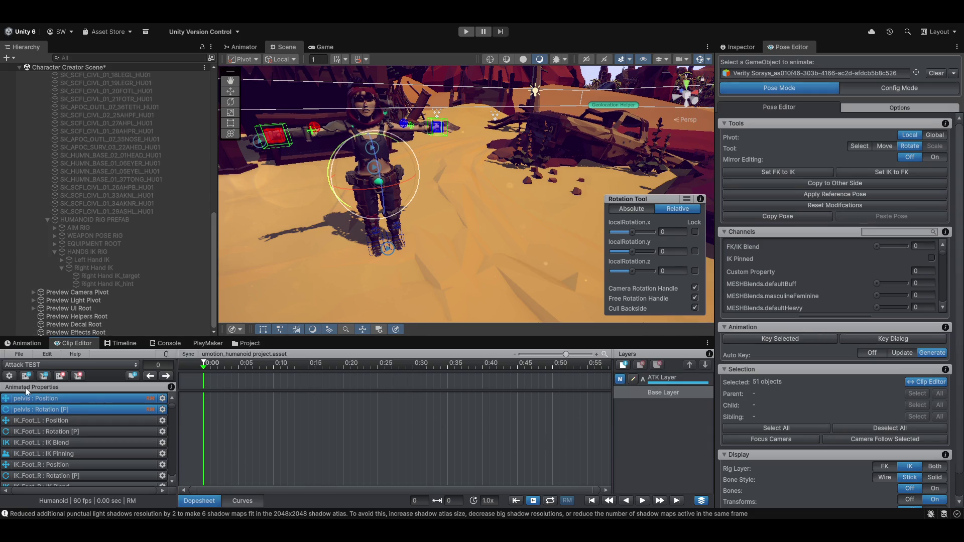
left_click(64, 376)
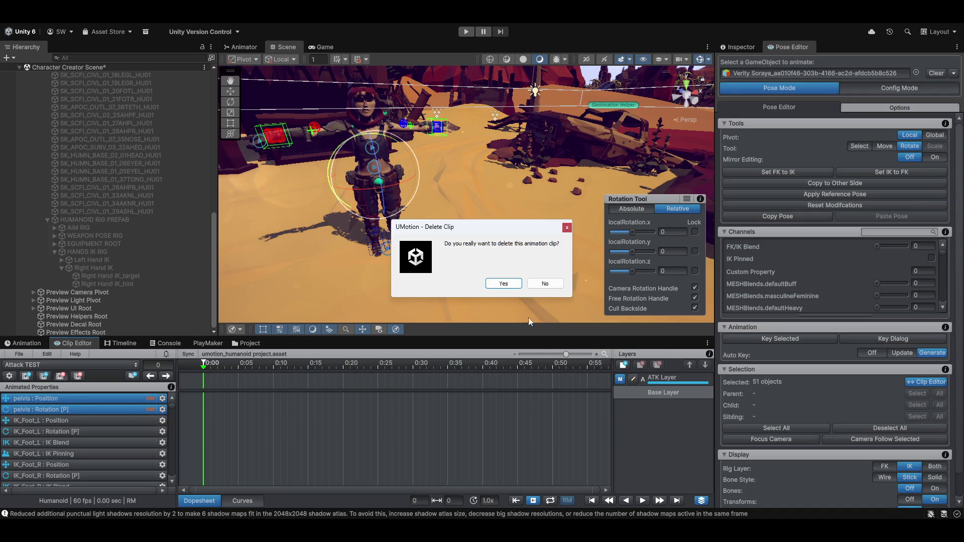
left_click(507, 287)
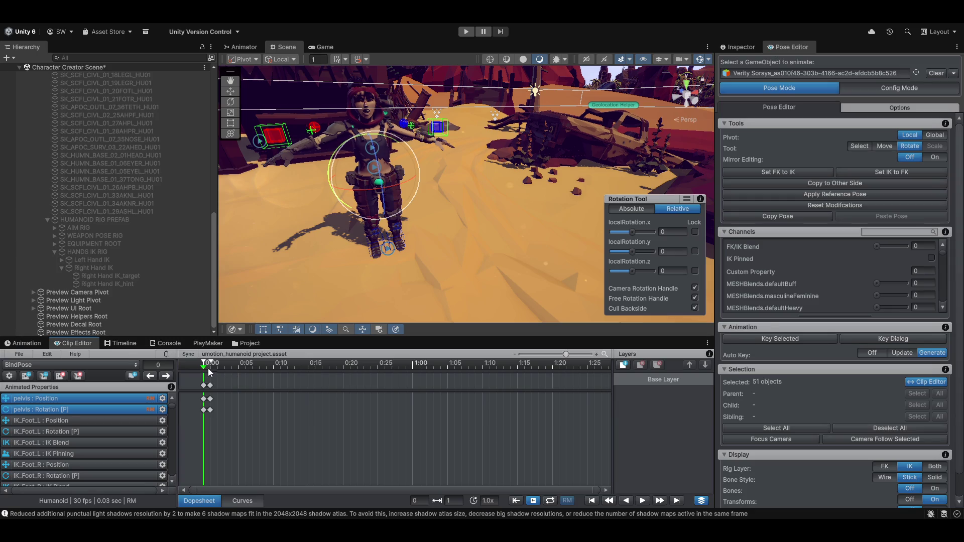
Load the Half Riding Horse Stance clip in the Clip Editor and clear the bone selection
scroll(103, 466, "down", 4)
scroll(99, 463, "down", 4)
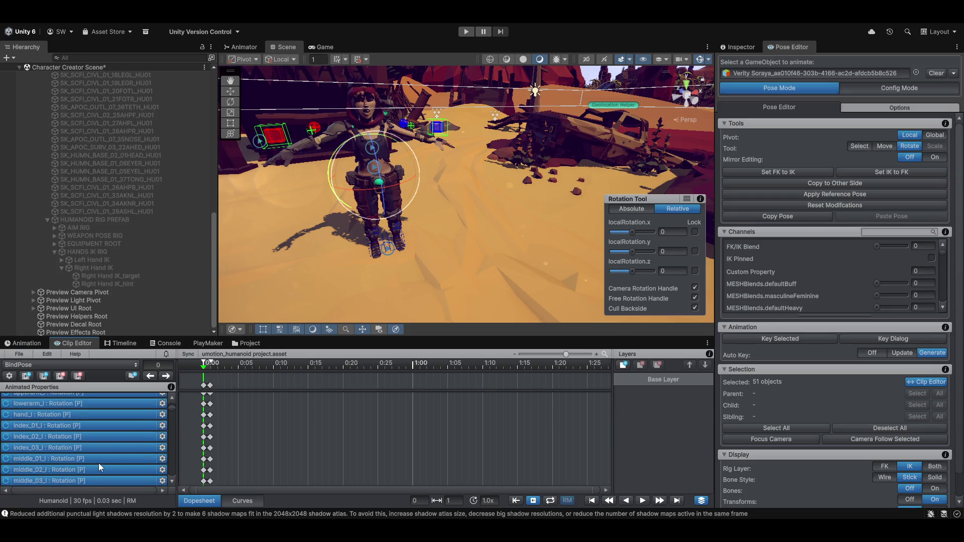
scroll(99, 452, "down", 4)
scroll(103, 452, "down", 4)
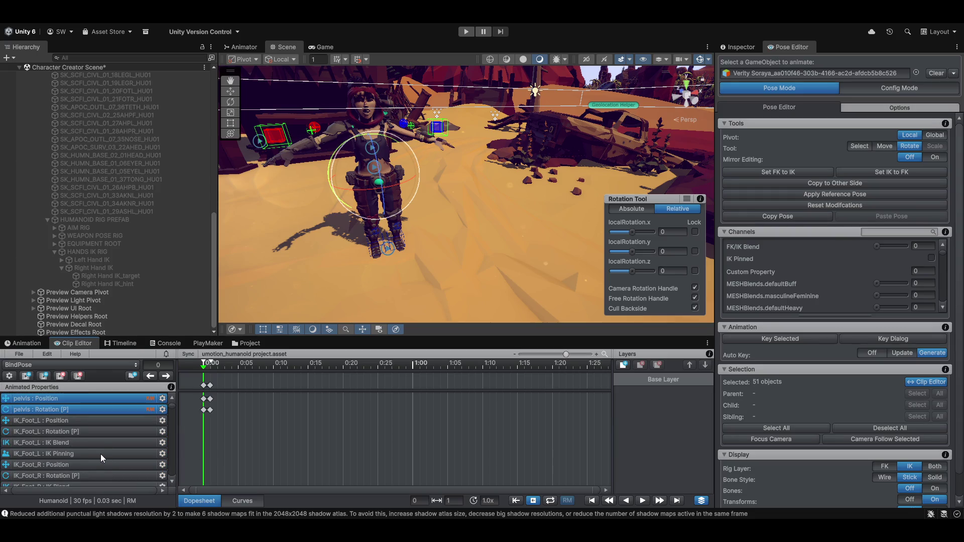
left_click(34, 367)
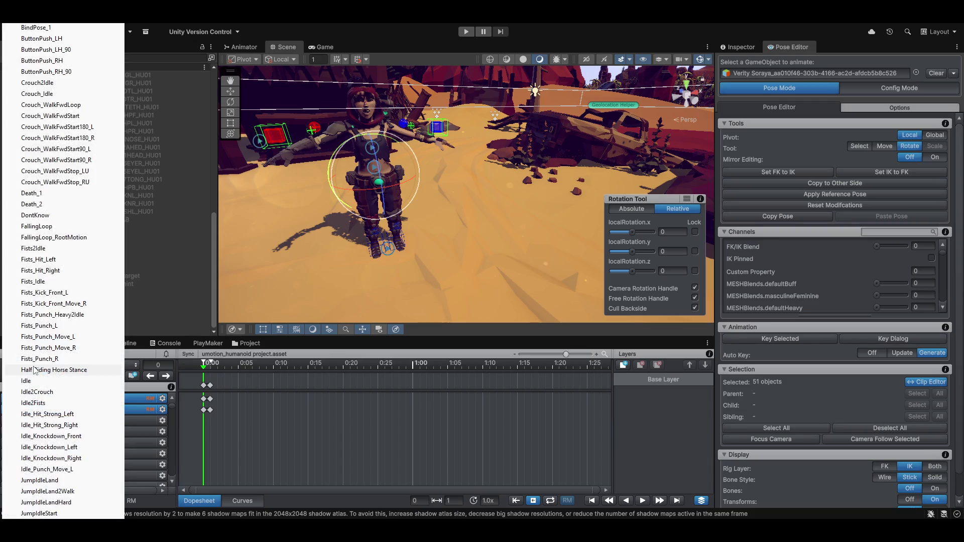
left_click(34, 369)
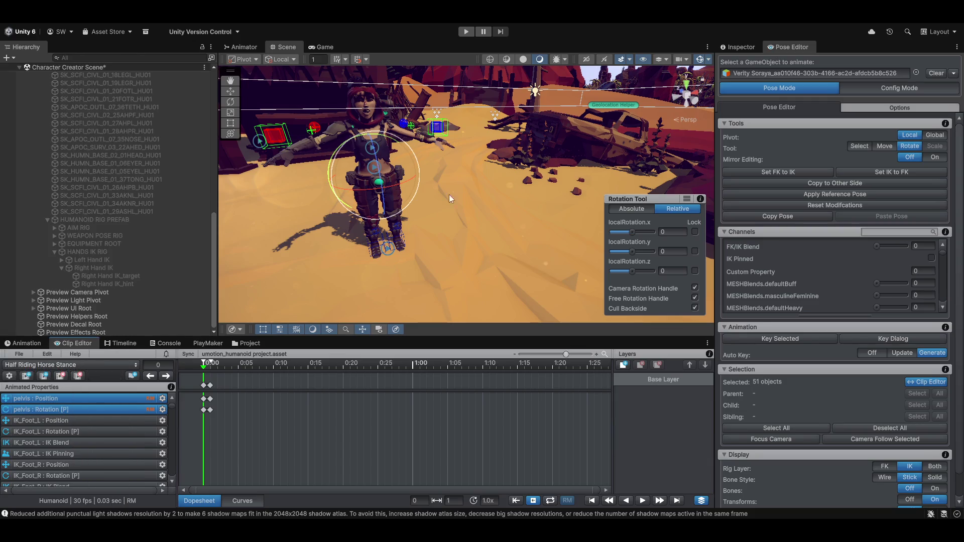
left_click(409, 156)
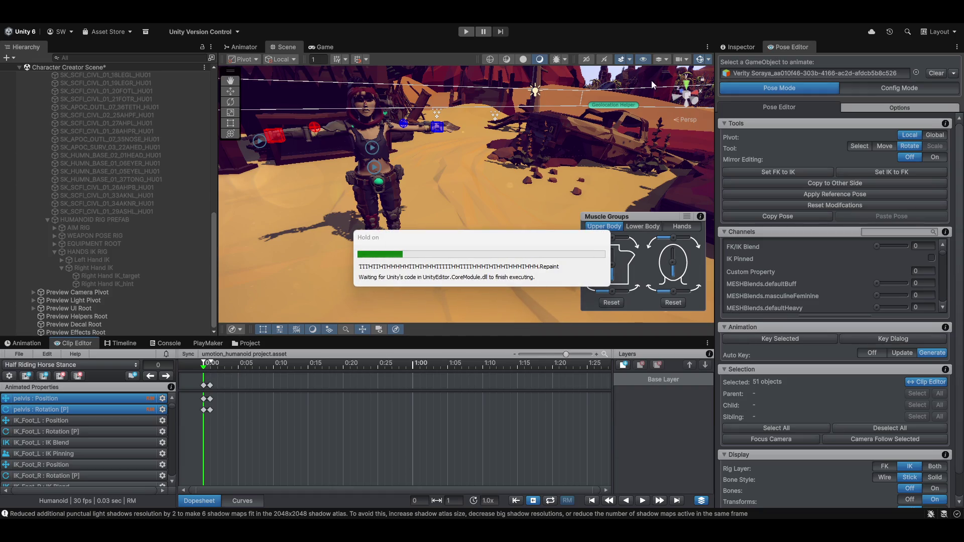
mouse_move(437, 238)
left_mouse_down()
mouse_move(378, 237)
mouse_move(432, 227)
mouse_move(308, 298)
left_mouse_up()
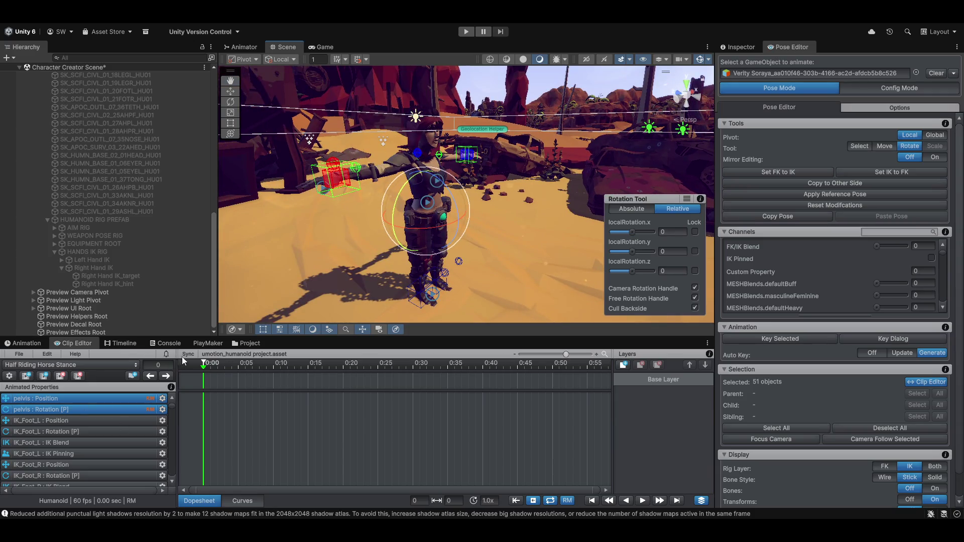
Use the Pose Editor's Select All to select every rig bone, including the foot IK controls
mouse_move(203, 368)
left_mouse_down()
mouse_move(274, 367)
mouse_move(204, 367)
left_mouse_up()
left_click_drag(523, 196, 501, 226)
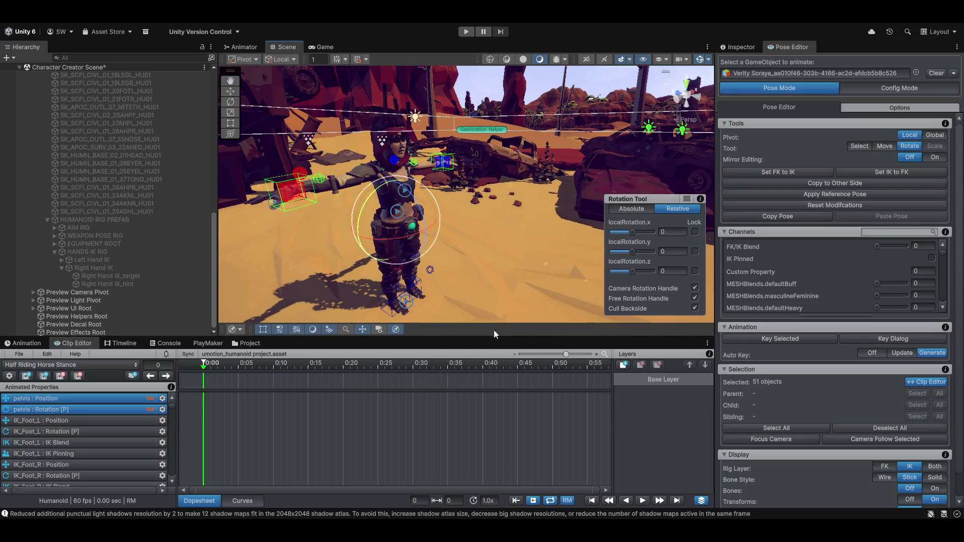
scroll(404, 234, "up", 3)
mouse_move(405, 234)
left_mouse_down()
mouse_move(416, 213)
mouse_move(442, 210)
mouse_move(447, 242)
left_mouse_up()
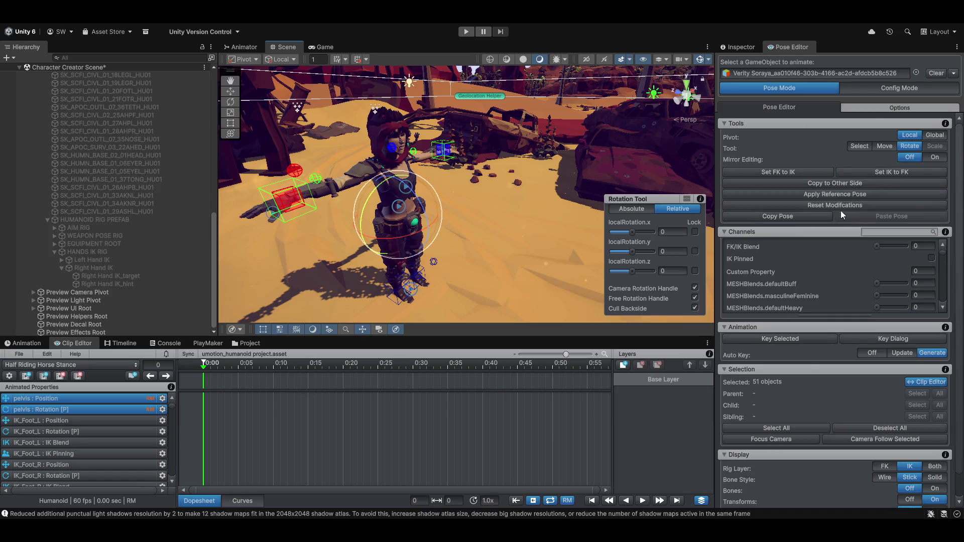
left_click(760, 429)
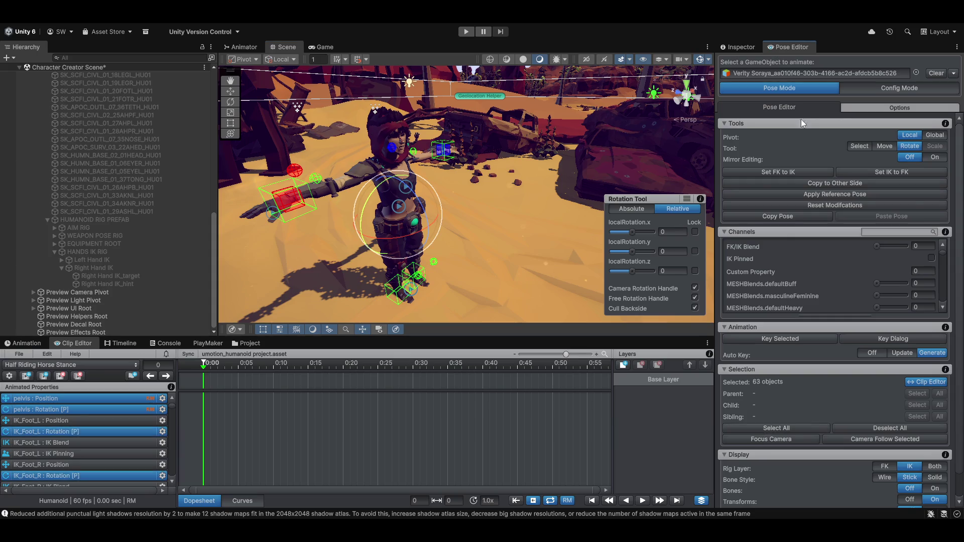
Align FK to IK and key frame 0 by nudging localRotation.x
left_click(761, 171)
left_click_drag(633, 233, 633, 233)
left_click(773, 429)
Set FK/IK Blend to 1, enable IK Pinned, and turn Display Bones on
left_click_drag(877, 246, 906, 246)
left_click(931, 257)
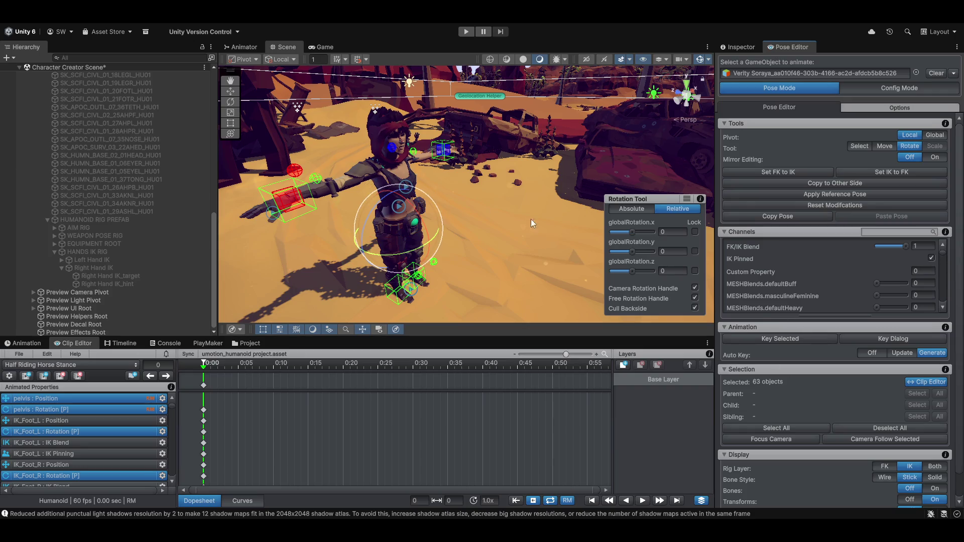
mouse_move(531, 219)
left_mouse_down()
mouse_move(516, 232)
mouse_move(529, 242)
mouse_move(506, 271)
left_mouse_up()
mouse_move(489, 230)
left_mouse_down()
mouse_move(448, 234)
mouse_move(502, 191)
left_mouse_up()
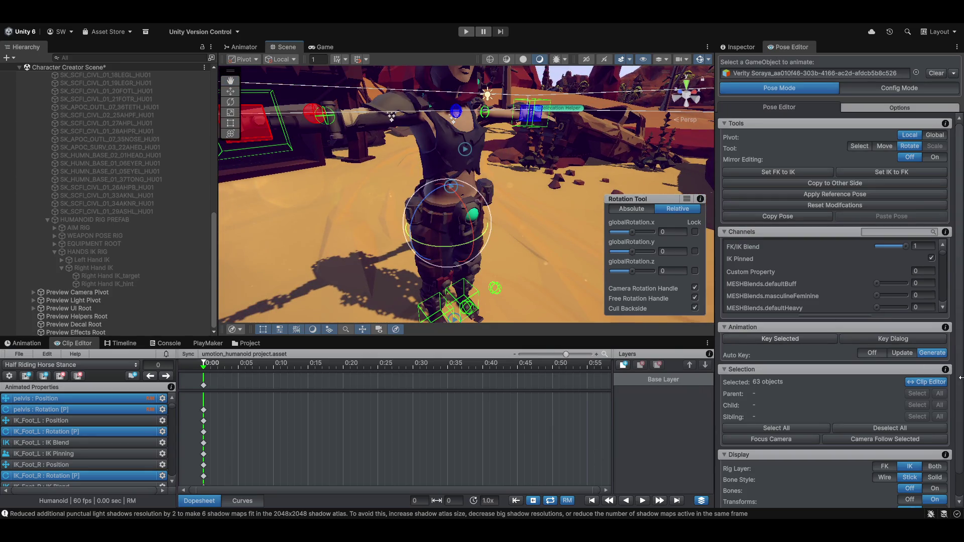
left_click(934, 488)
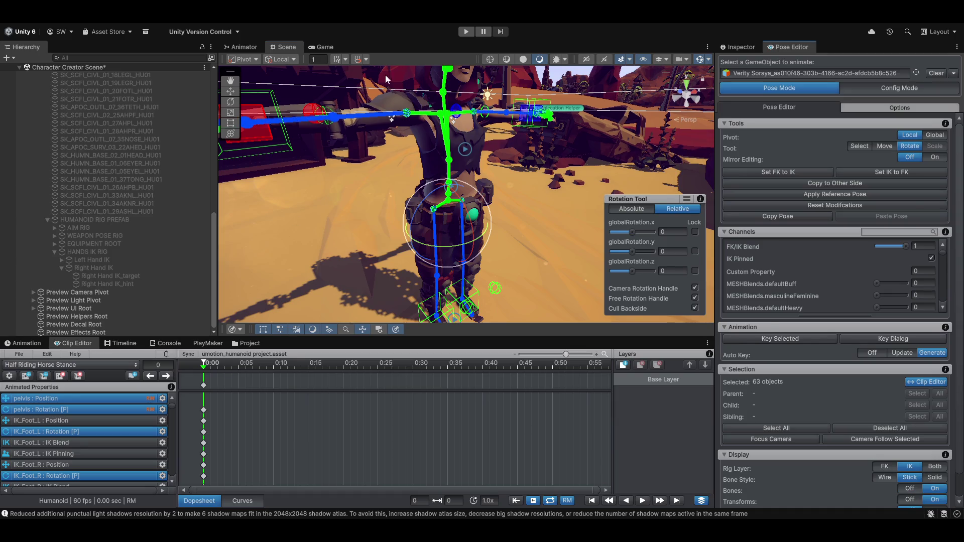
left_click(449, 160)
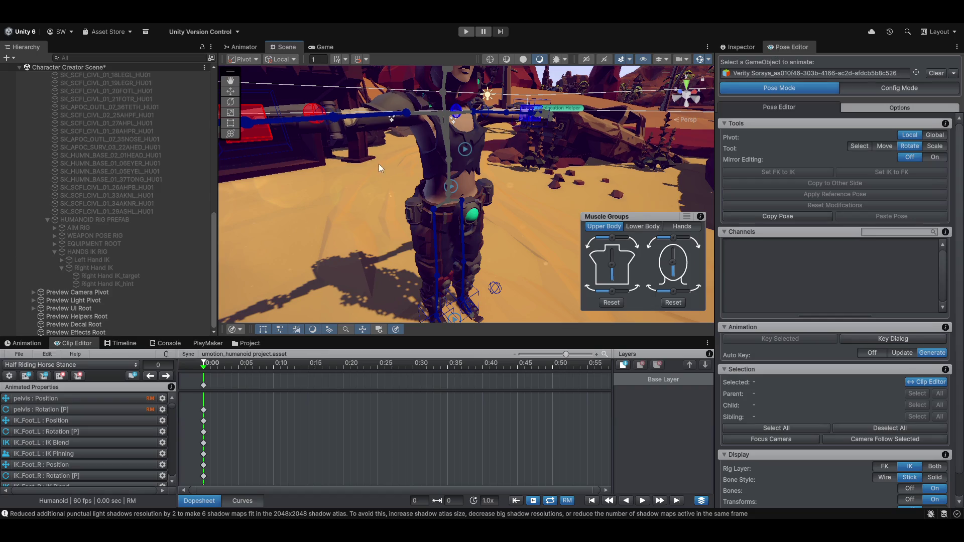
Select the pelvis and drag it down on Y so the character crouches
mouse_move(379, 163)
left_mouse_down()
mouse_move(548, 250)
mouse_move(424, 219)
mouse_move(321, 311)
left_mouse_up()
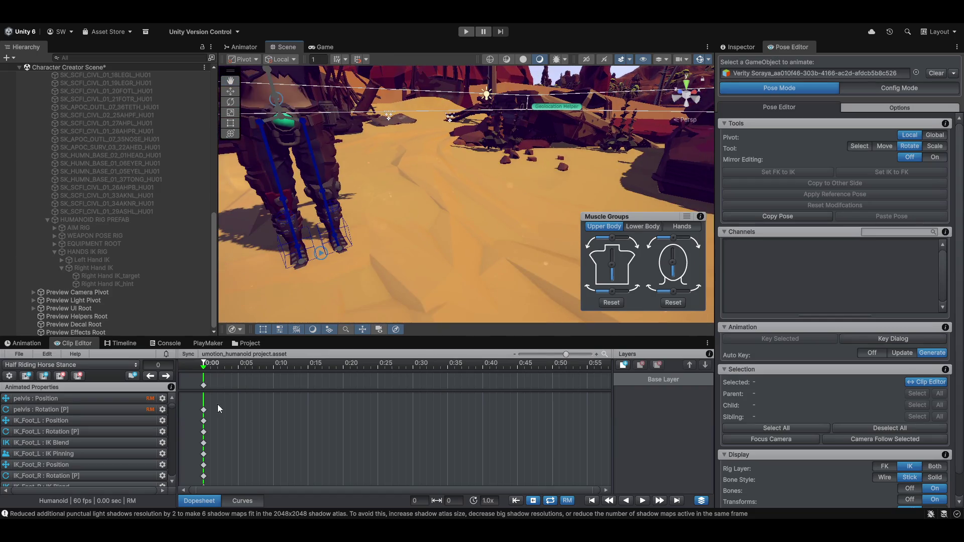
left_click(65, 398)
mouse_move(288, 265)
left_mouse_down()
mouse_move(310, 266)
mouse_move(247, 212)
mouse_move(379, 216)
left_mouse_up()
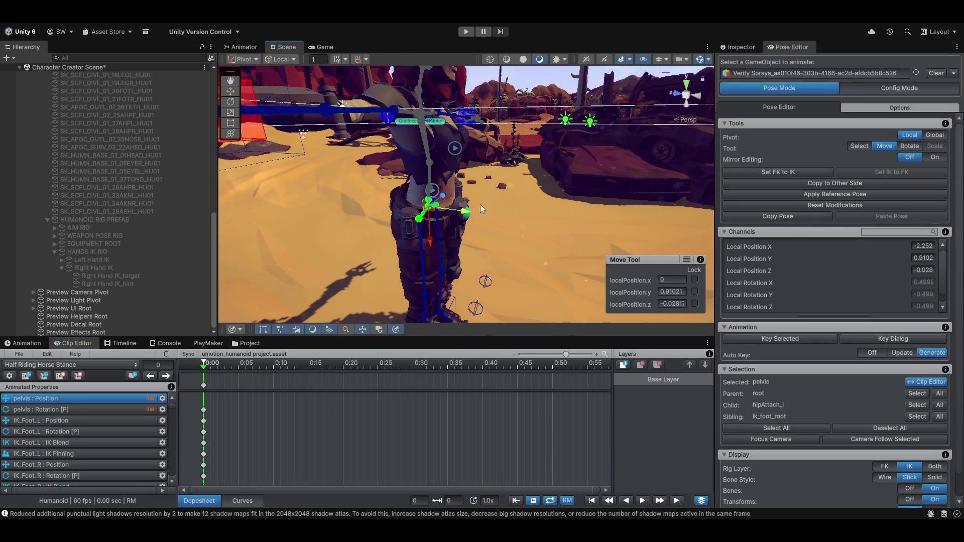
mouse_move(480, 204)
left_mouse_down()
mouse_move(505, 268)
mouse_move(463, 261)
mouse_move(528, 212)
mouse_move(426, 201)
left_mouse_up()
left_click_drag(512, 152, 515, 206)
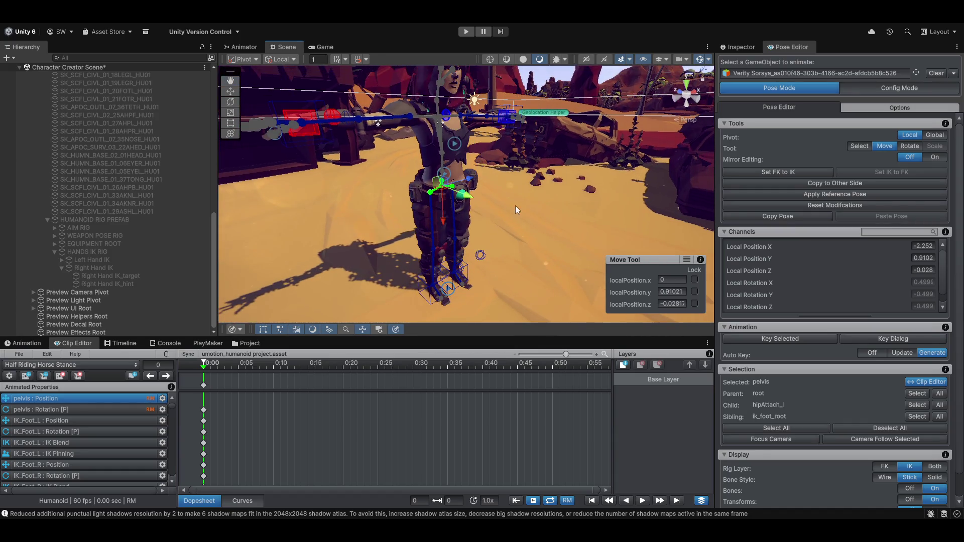
left_click_drag(444, 217, 448, 237)
mouse_move(490, 201)
left_mouse_down()
mouse_move(457, 212)
mouse_move(560, 164)
left_mouse_up()
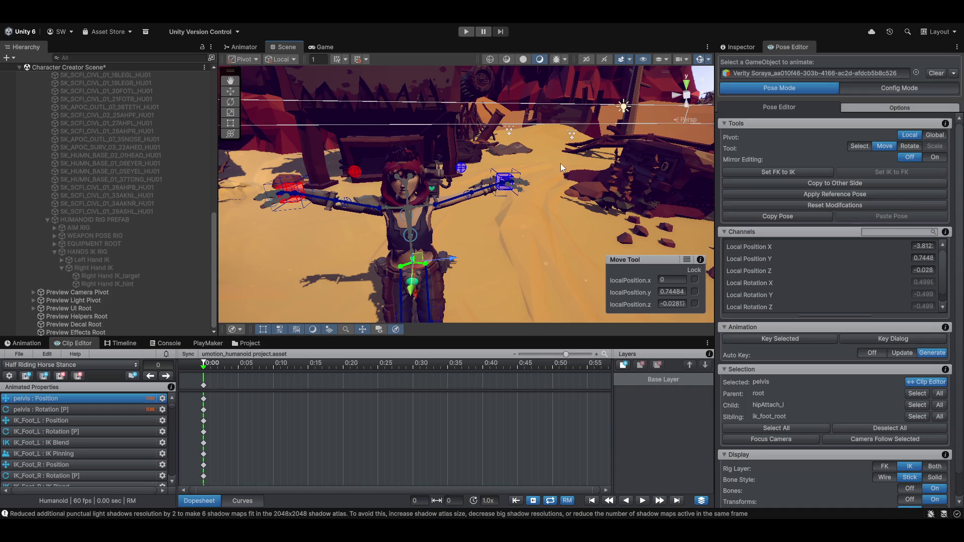
Select both hand IK targets and lower them together on Y
left_click(511, 164)
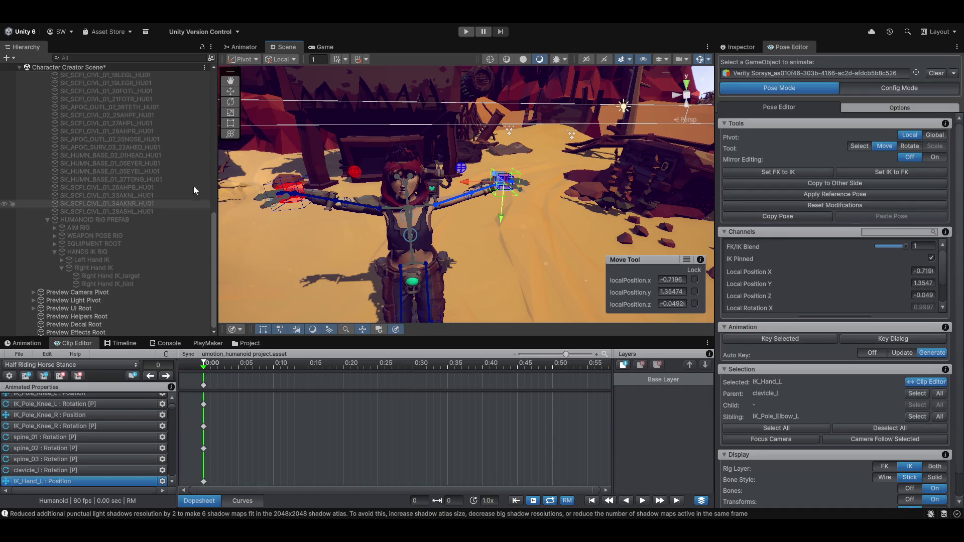
left_click(272, 188, "shift")
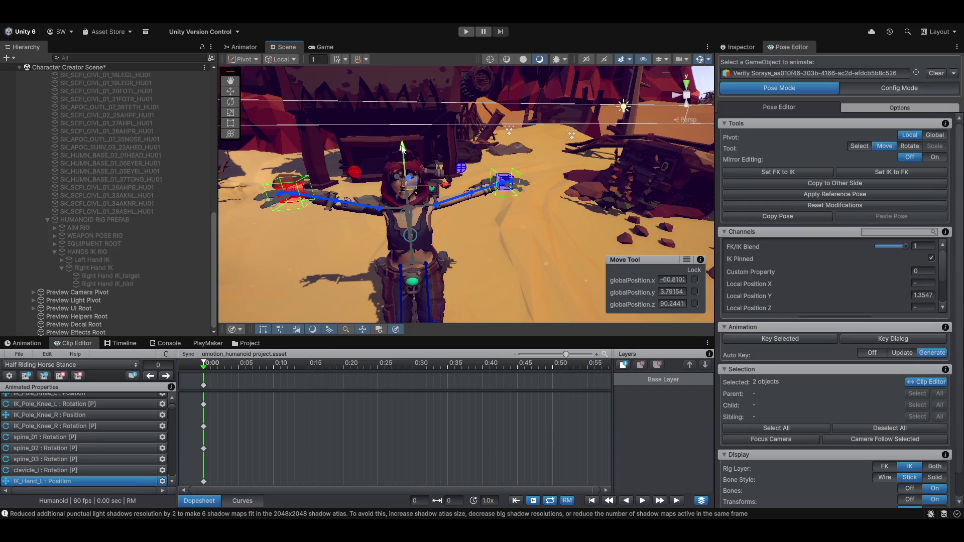
mouse_move(404, 148)
left_mouse_down()
mouse_move(487, 211)
mouse_move(505, 246)
mouse_move(409, 227)
mouse_move(409, 206)
mouse_move(445, 241)
left_mouse_up()
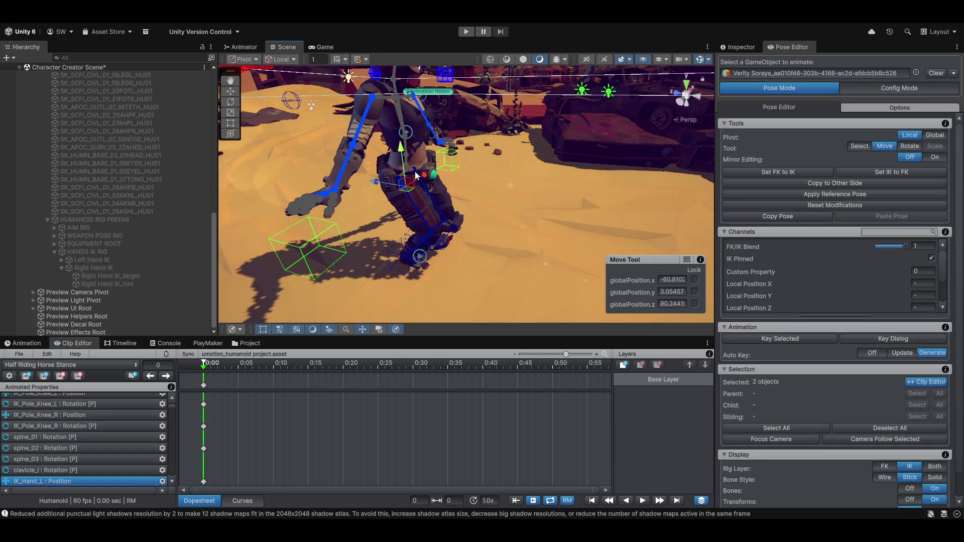